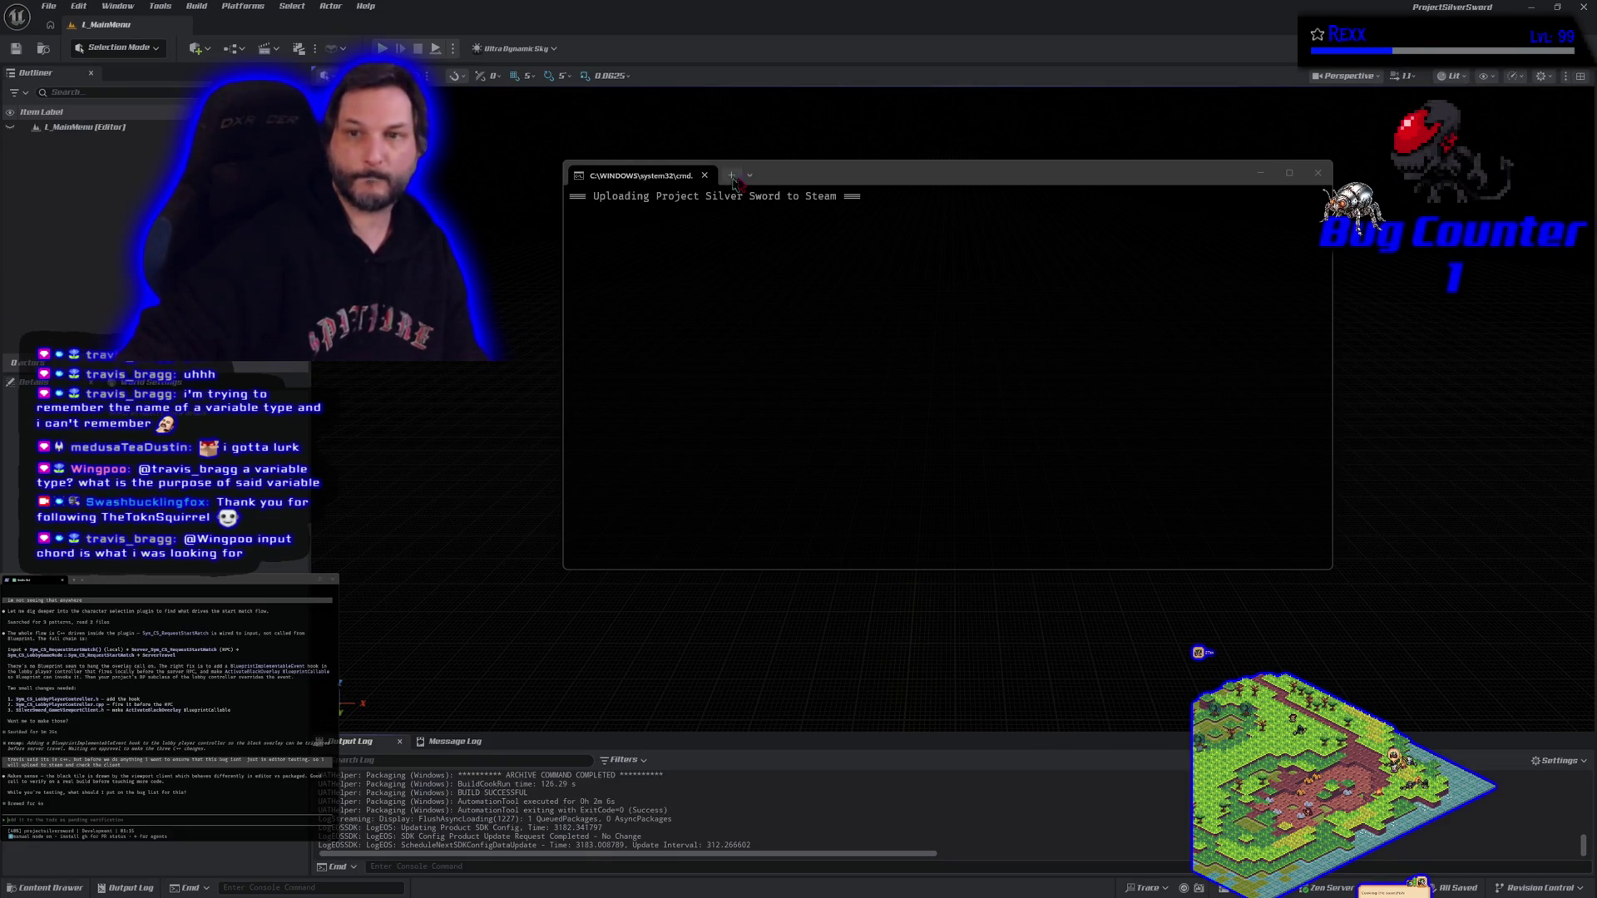
Focus the upload window and let the Project Silver Sword Steam upload reach Build Complete.
click(840, 173)
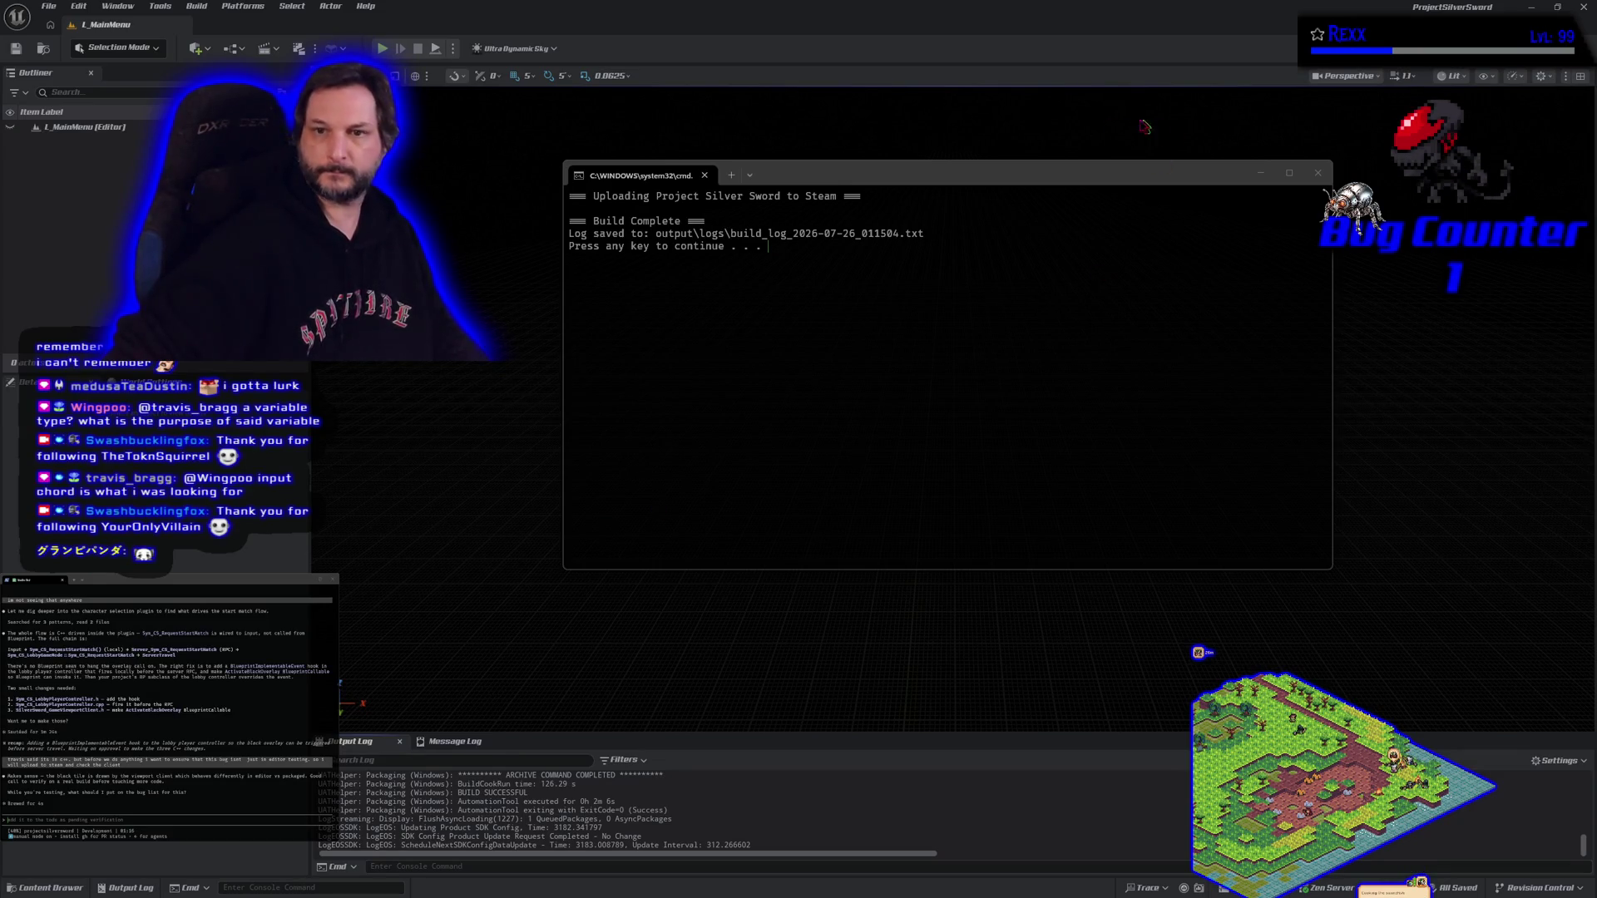
Close the finished upload window and switch over to the Steam library.
click(878, 176)
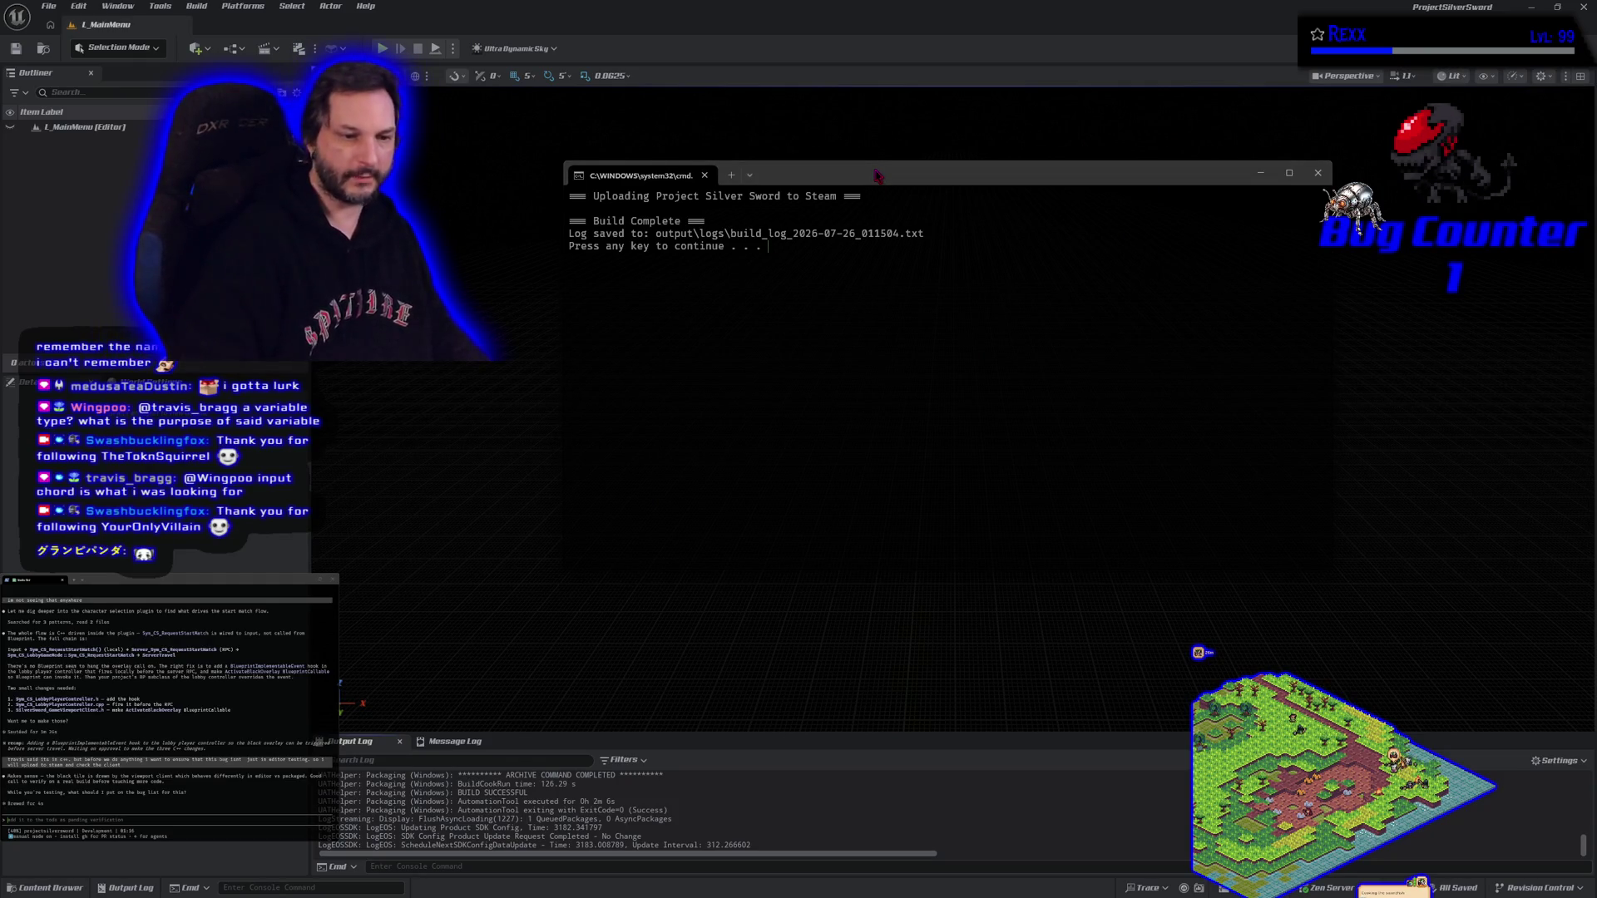
key(Return)
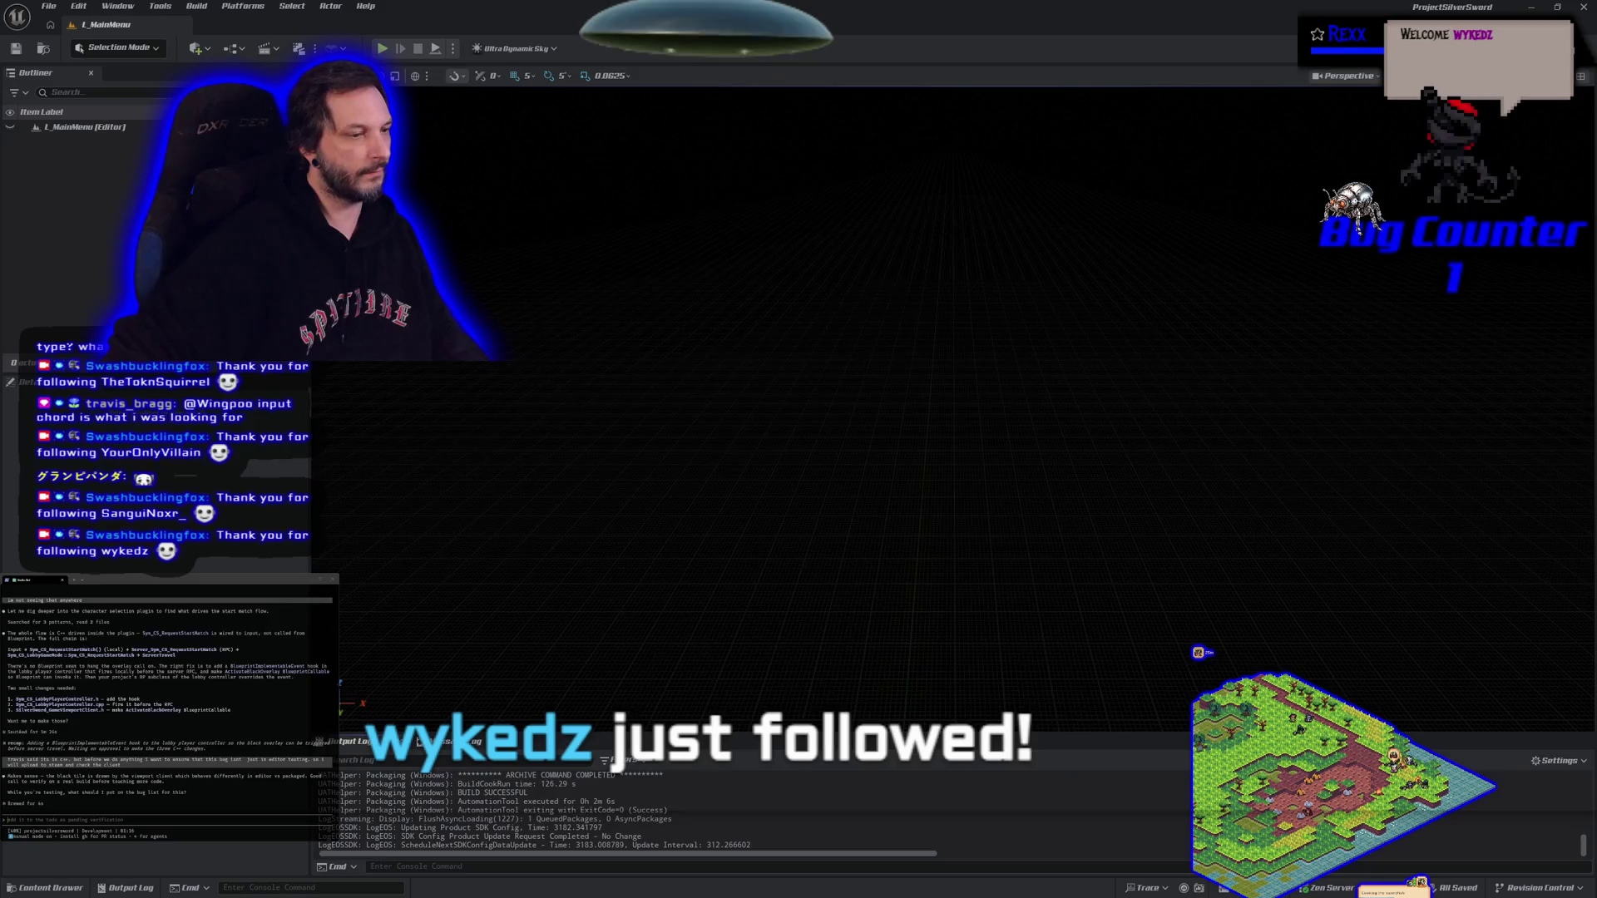
key(alt+Tab)
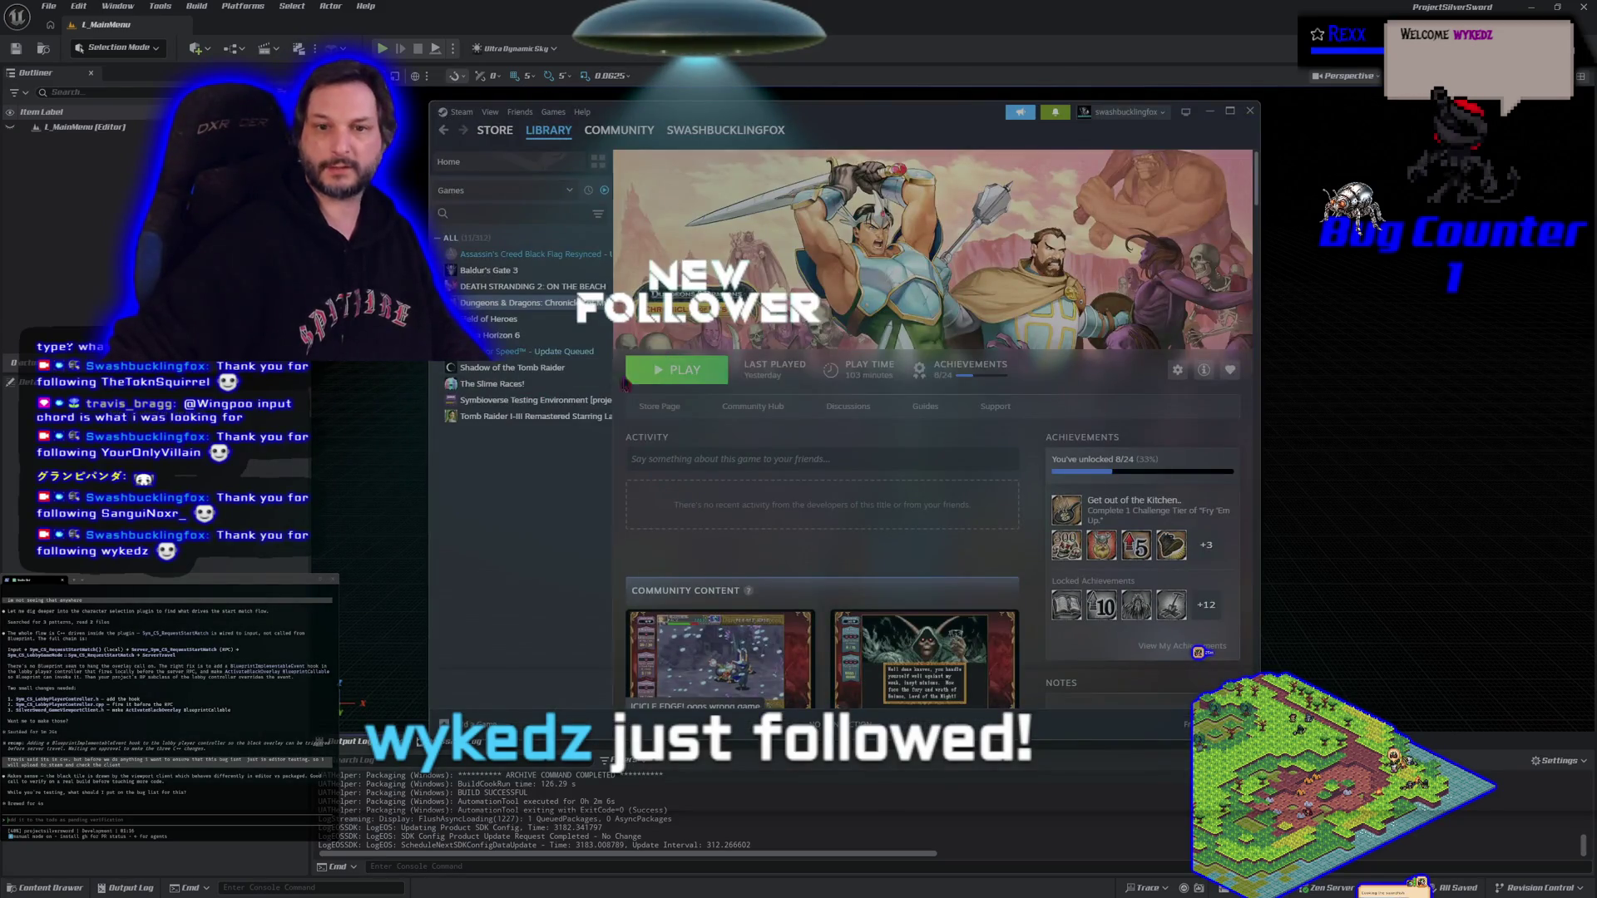
Dismiss the pop-up, check Symbioverse Testing Environment's queued update, then reopen Assassin's Creed Black Flag Resynced.
click(532, 254)
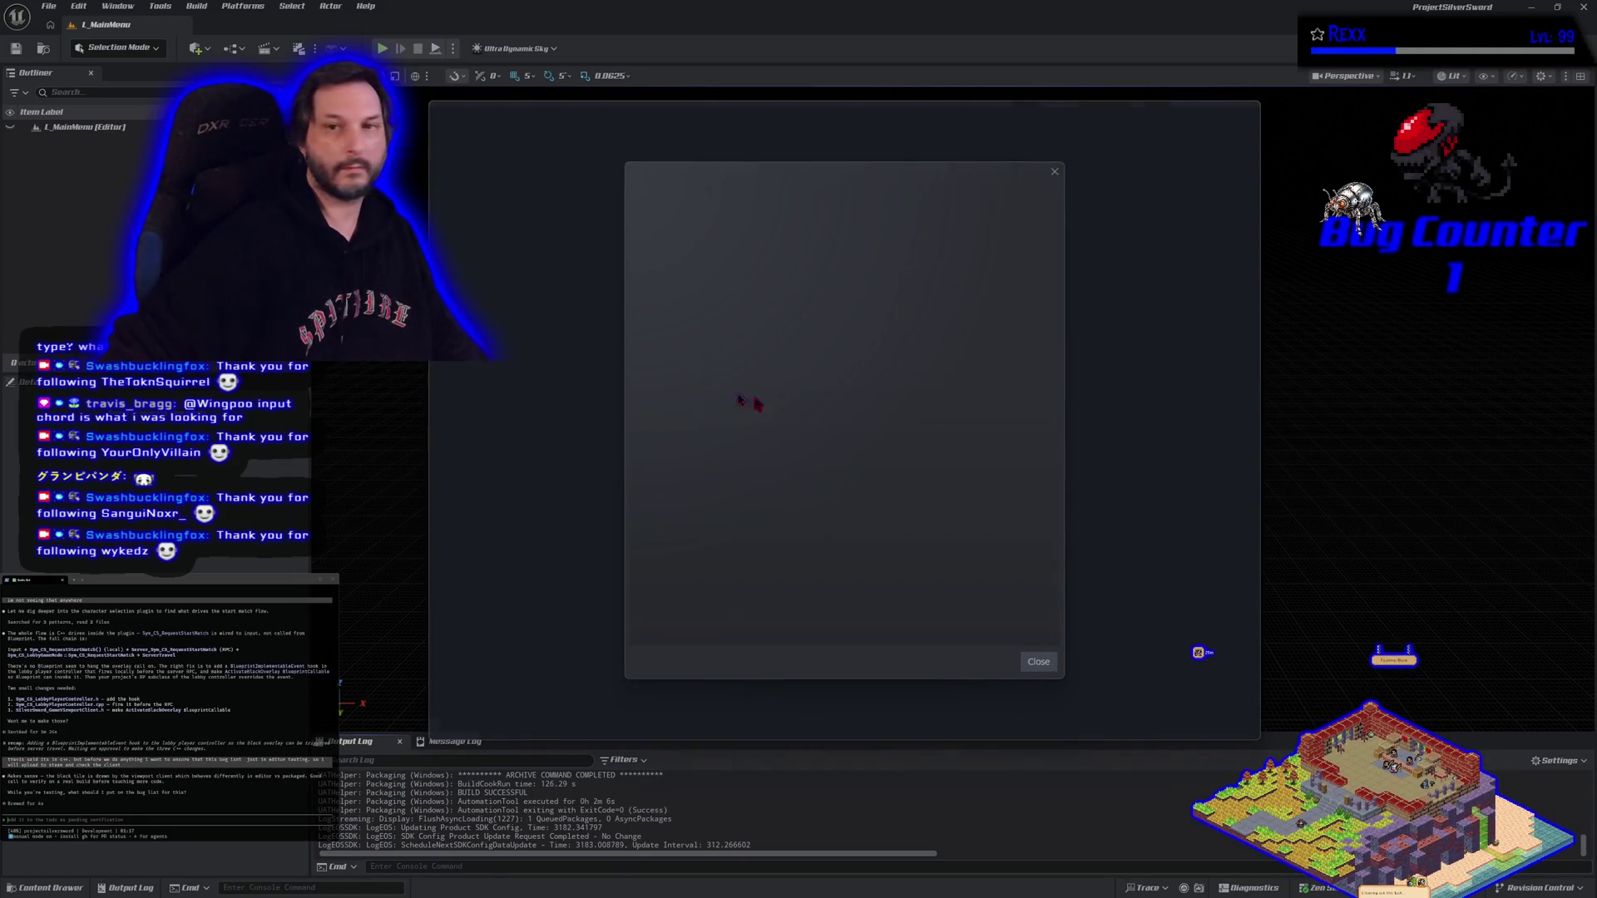
click(1055, 171)
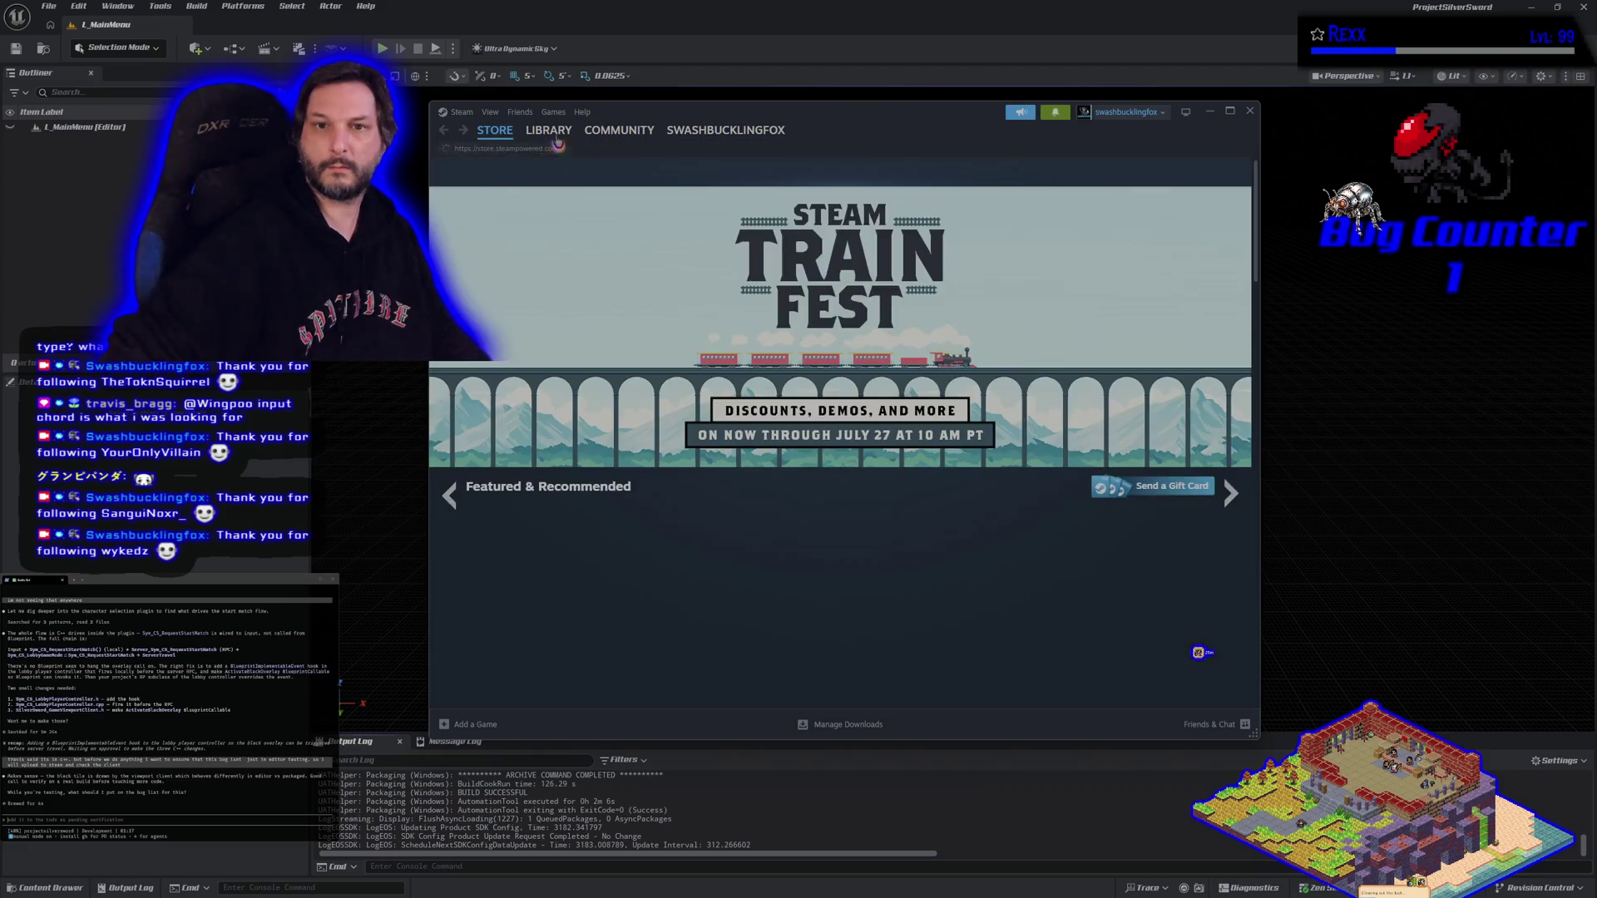
click(548, 130)
click(516, 356)
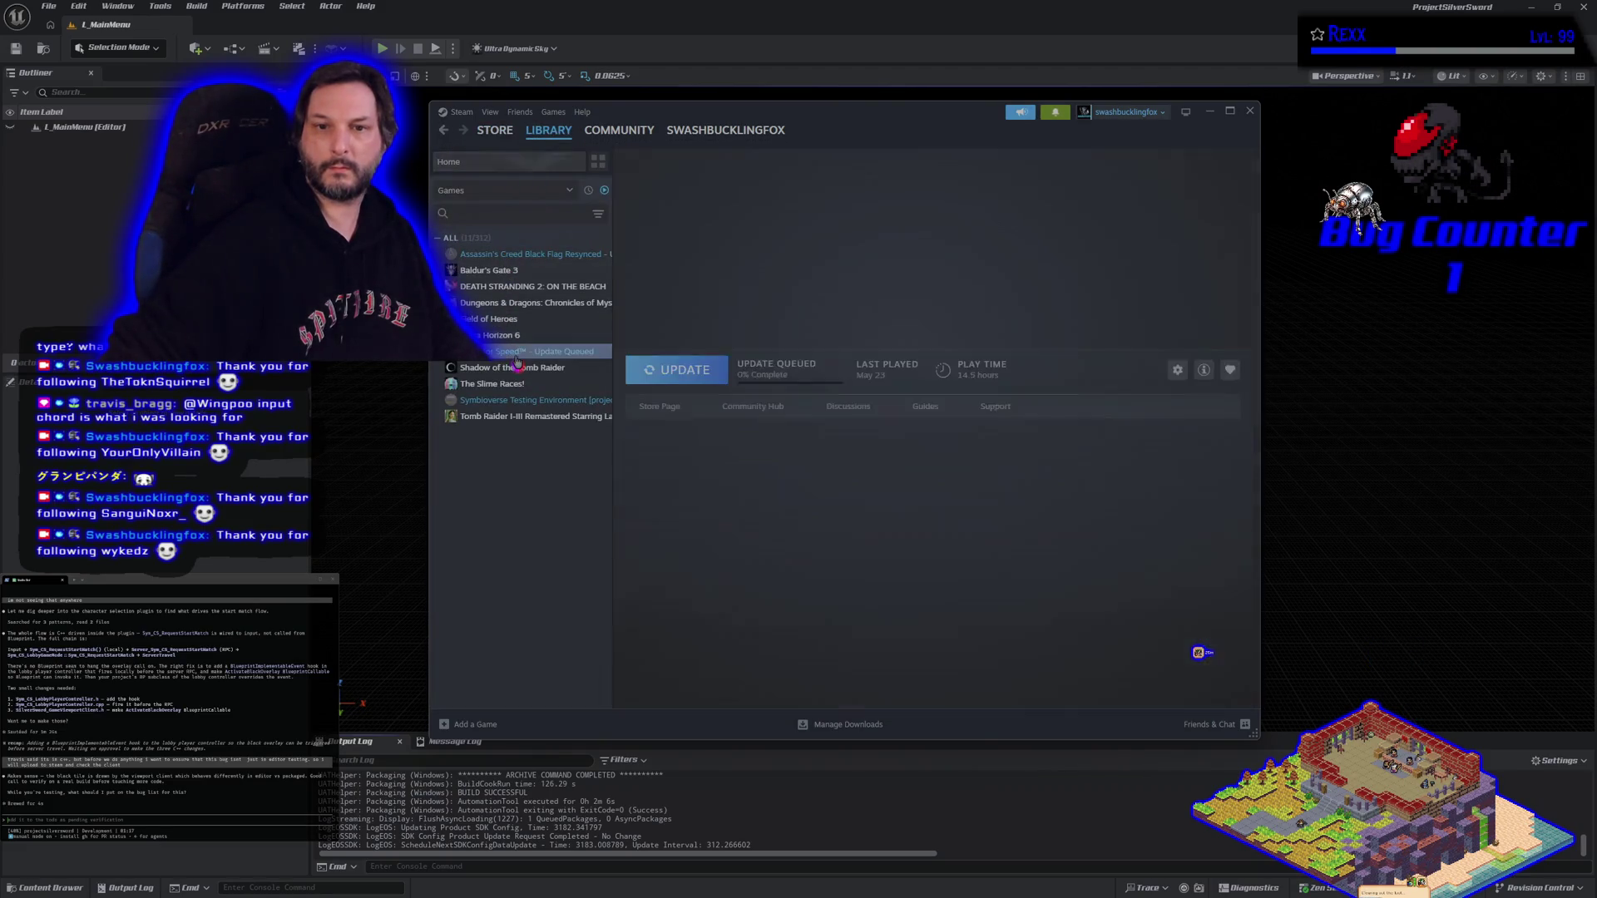
click(532, 400)
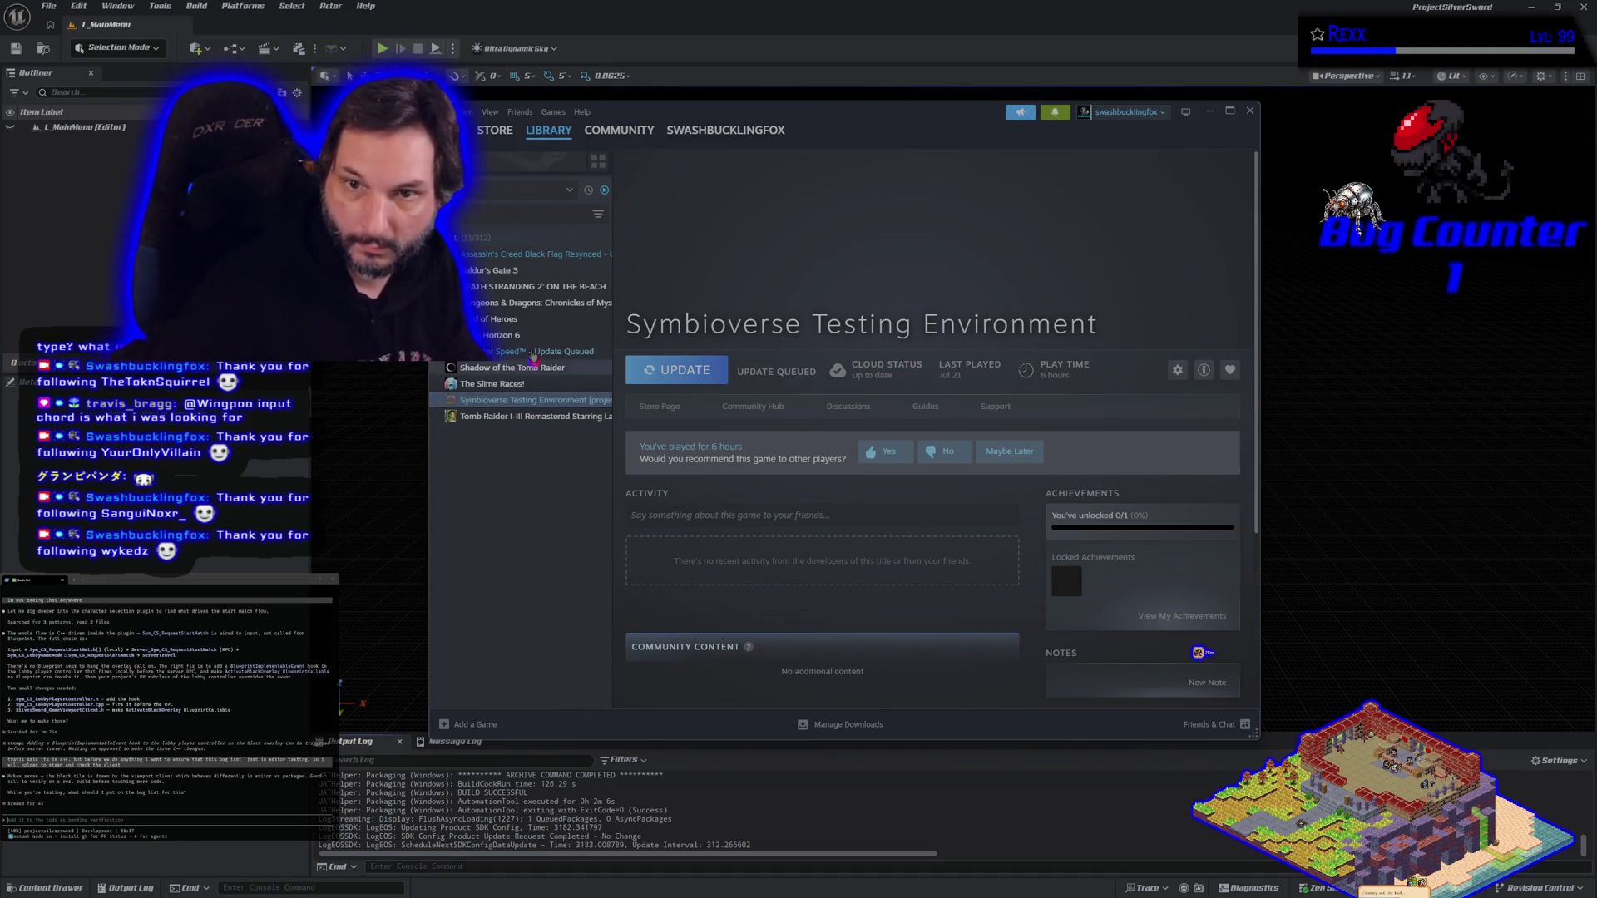
click(531, 256)
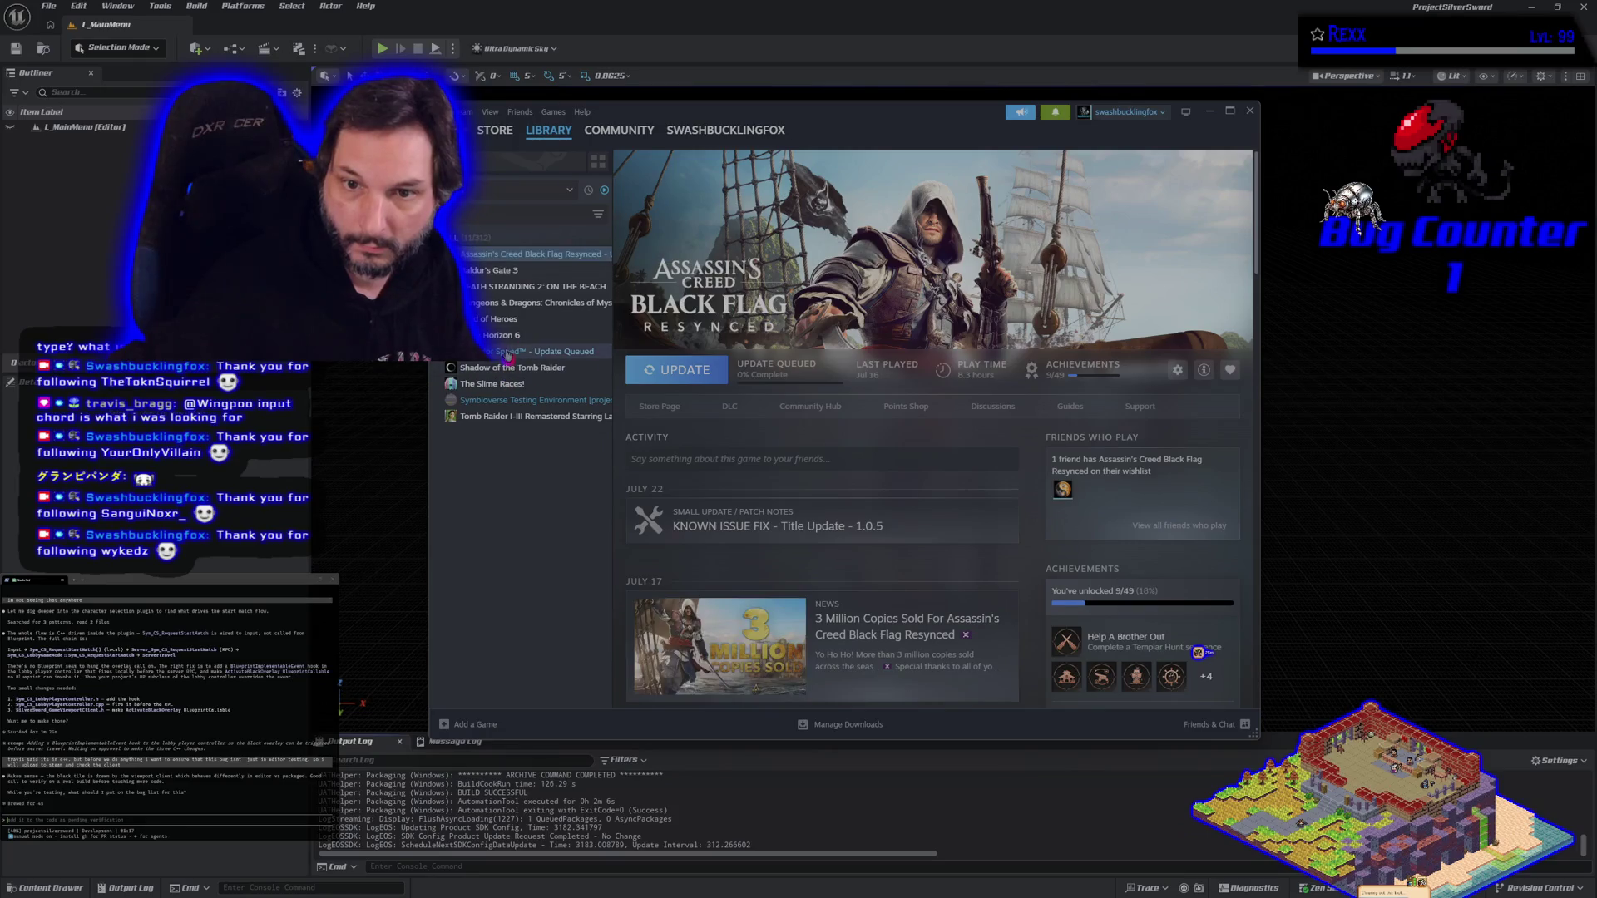
click(520, 351)
click(498, 258)
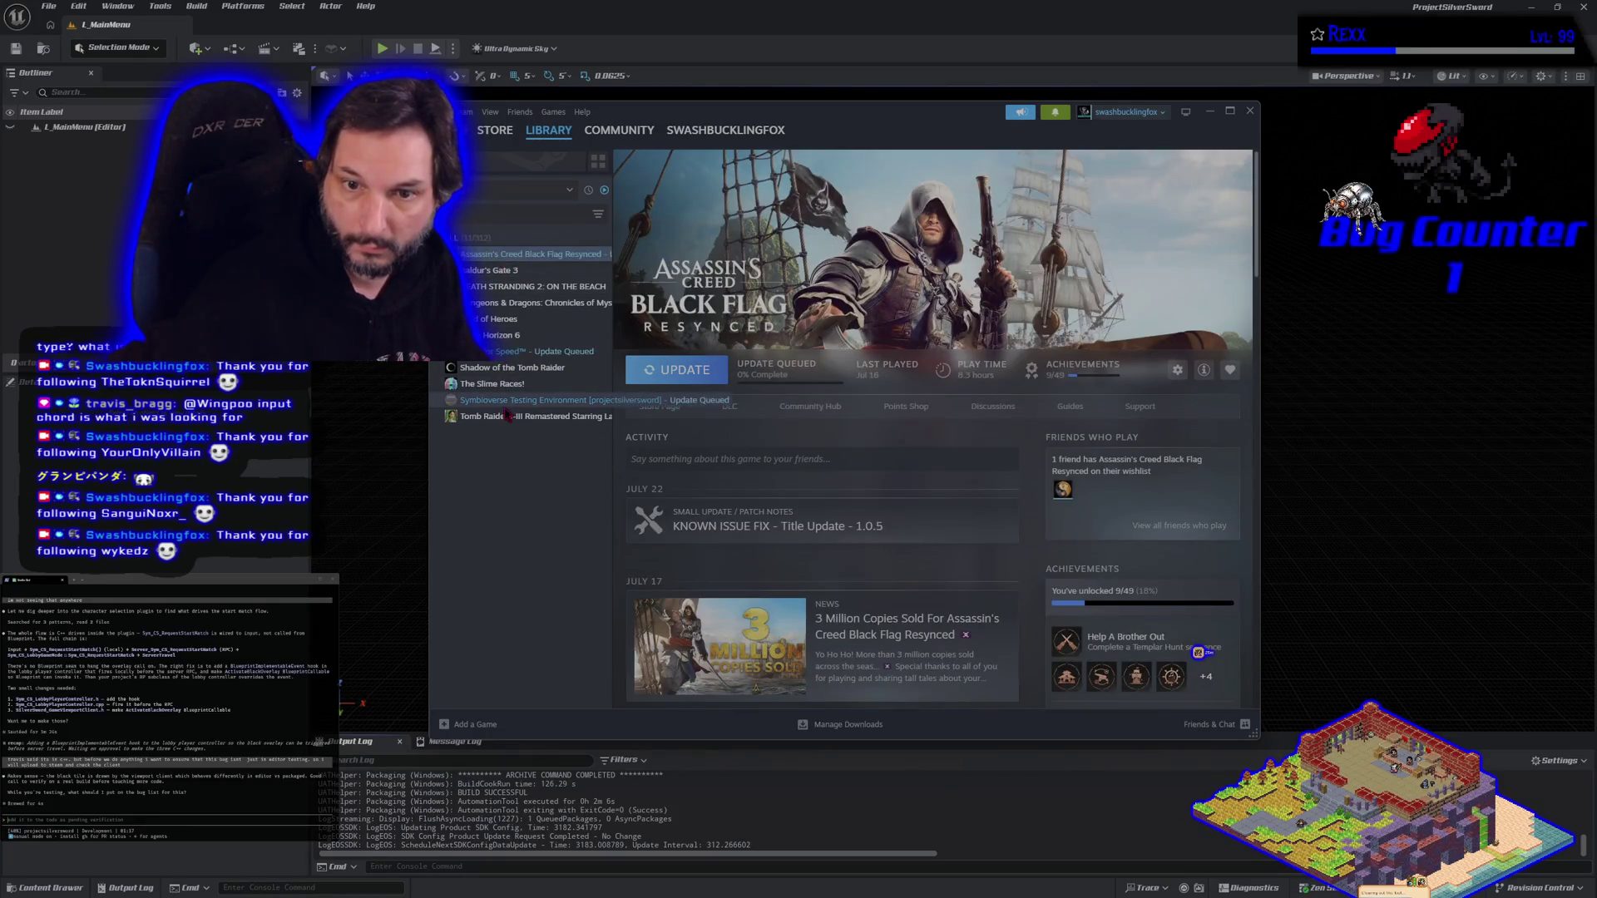
Start the Assassin's Creed Black Flag Resynced update and let its download finish.
click(676, 370)
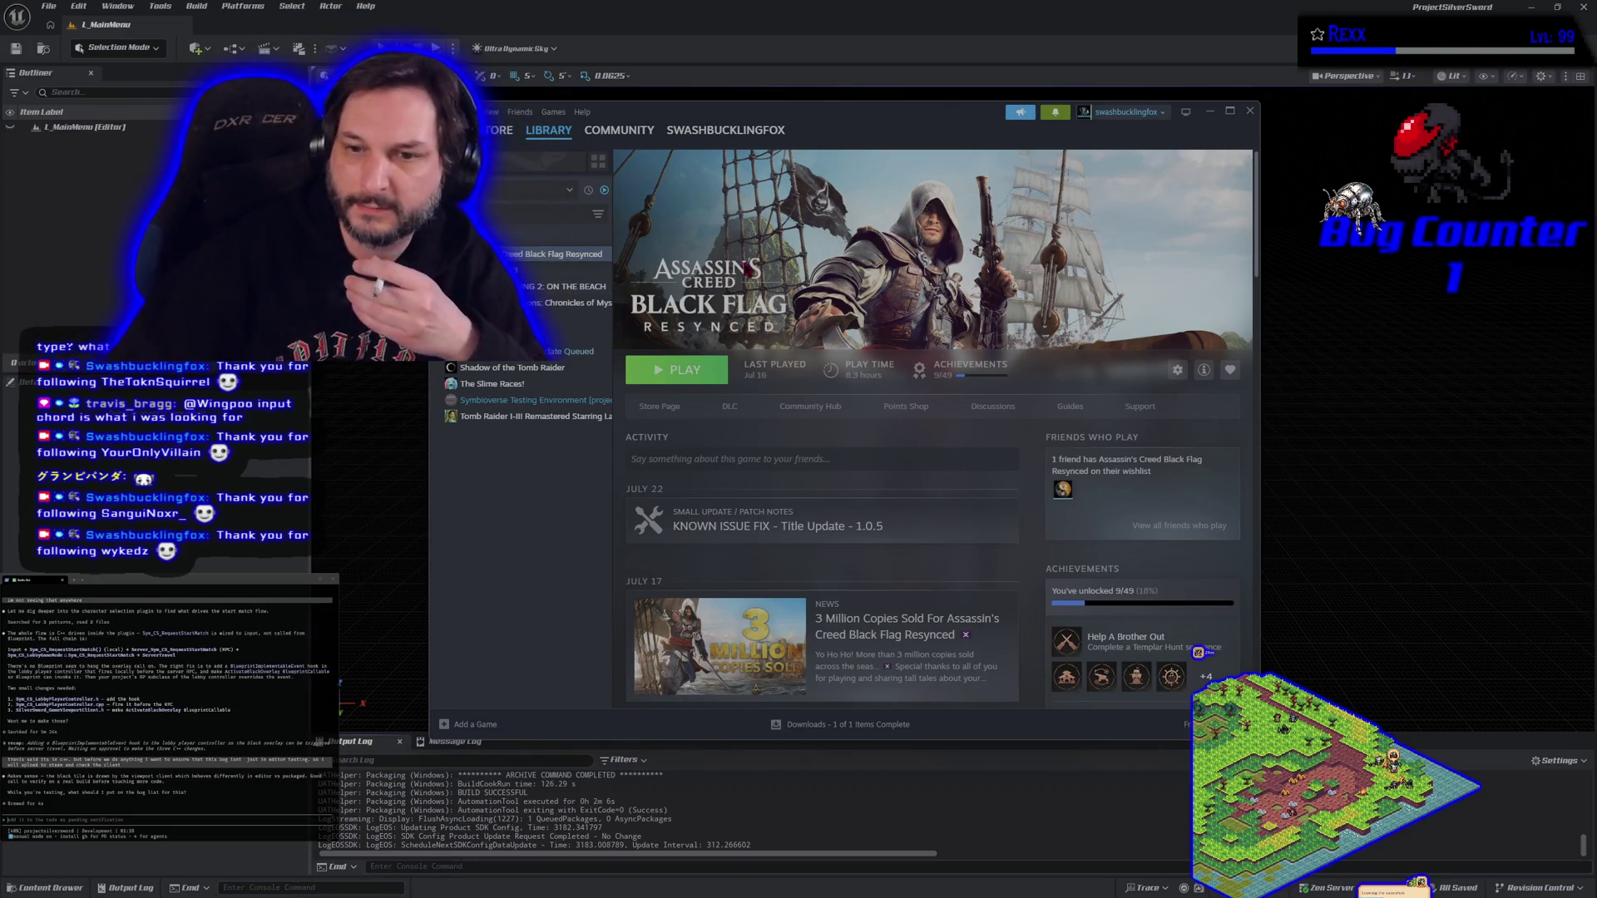
Select Need for Speed Deluxe Edition and let its update download until 2 of 2 complete.
click(583, 352)
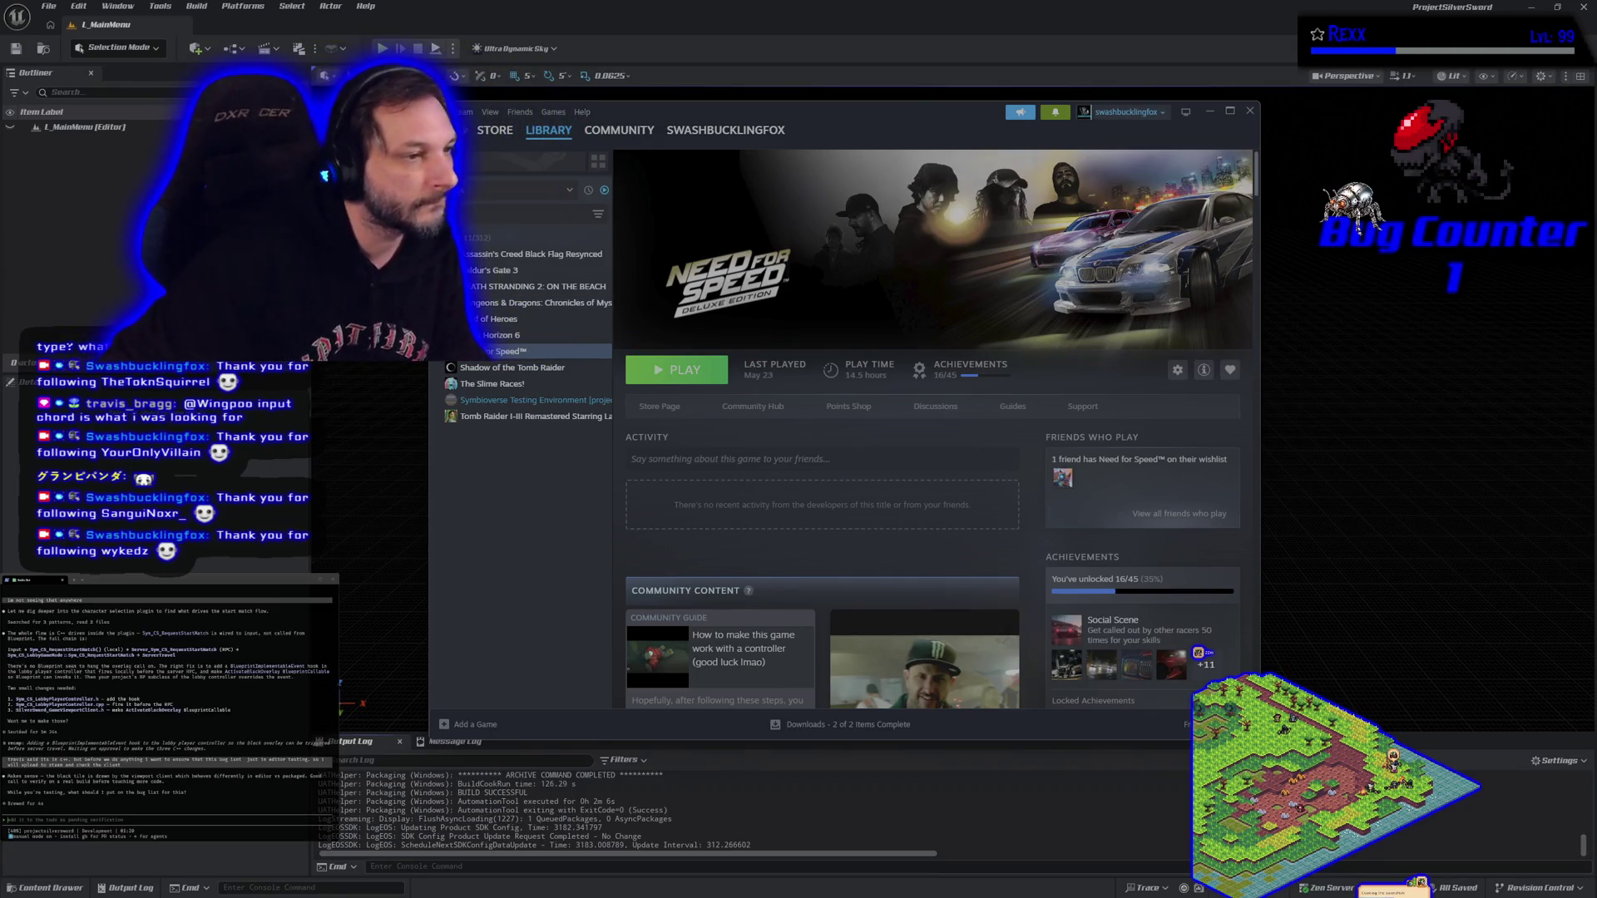
Select Symbioverse Testing Environment to show its Play page for version projectsilversword.
click(519, 404)
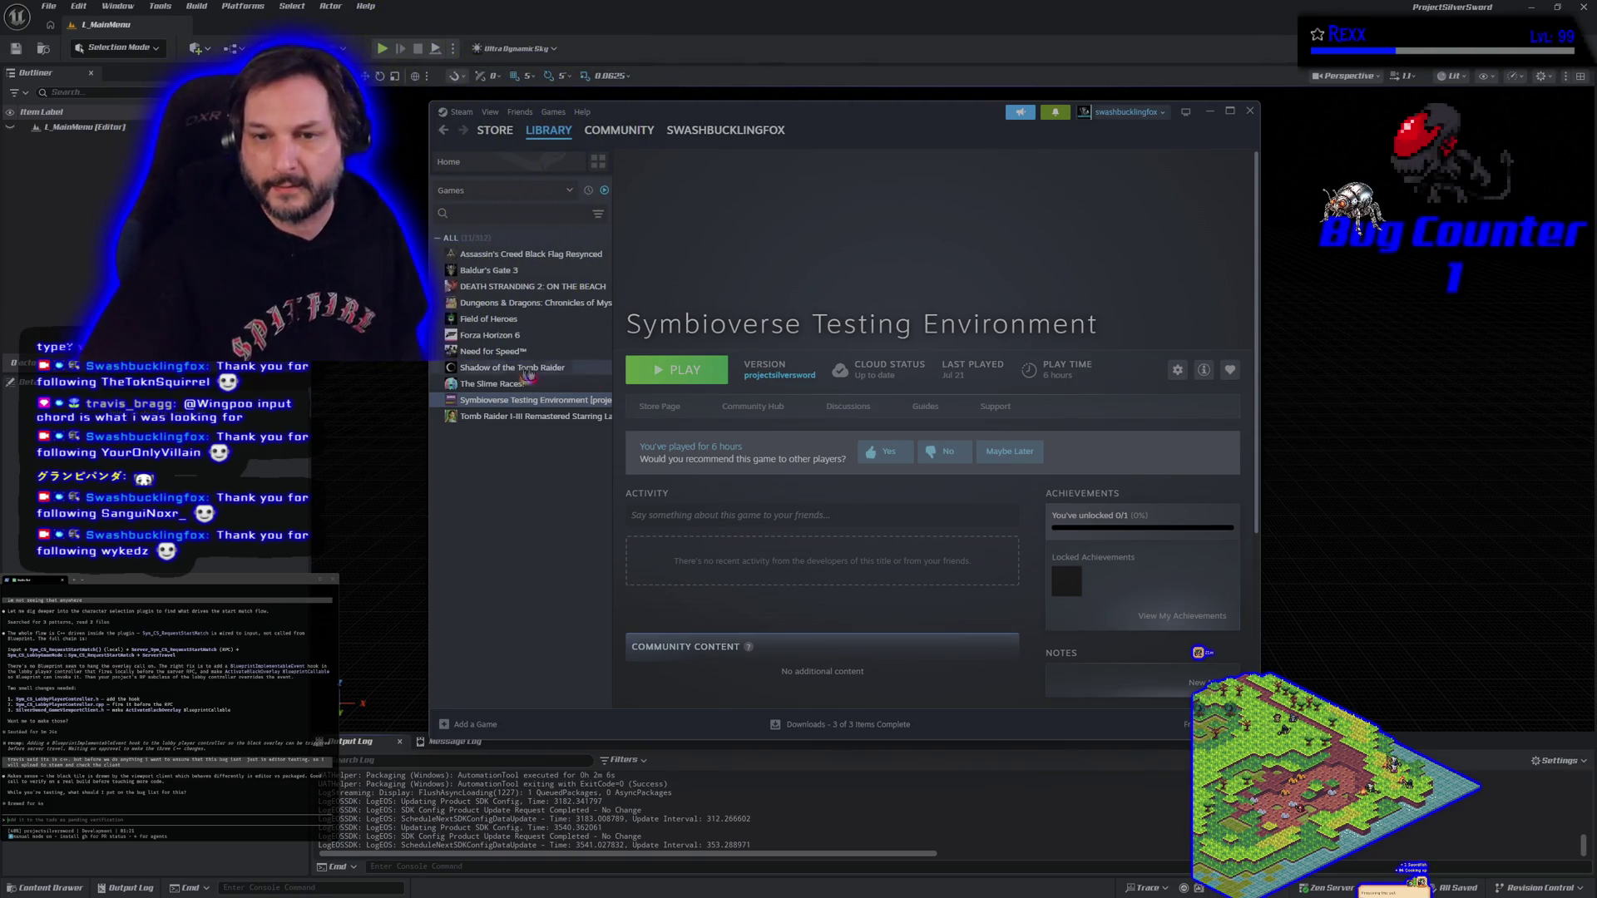
Launch Symbioverse Testing Environment from Steam and host a multiplayer session from its main menu.
click(665, 368)
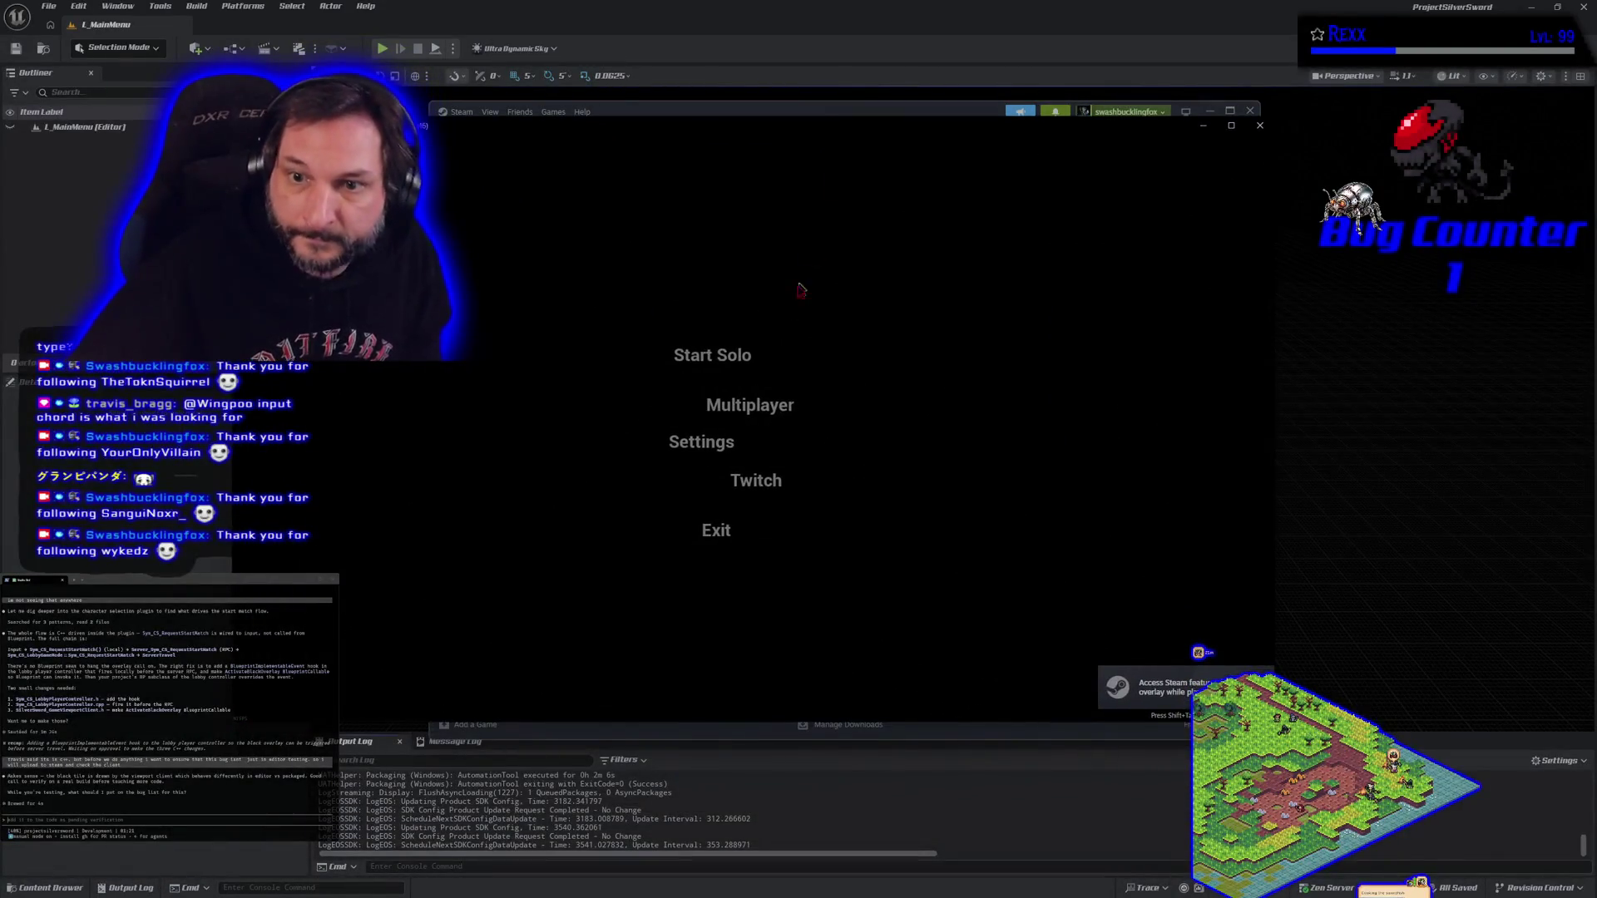
click(754, 407)
click(753, 319)
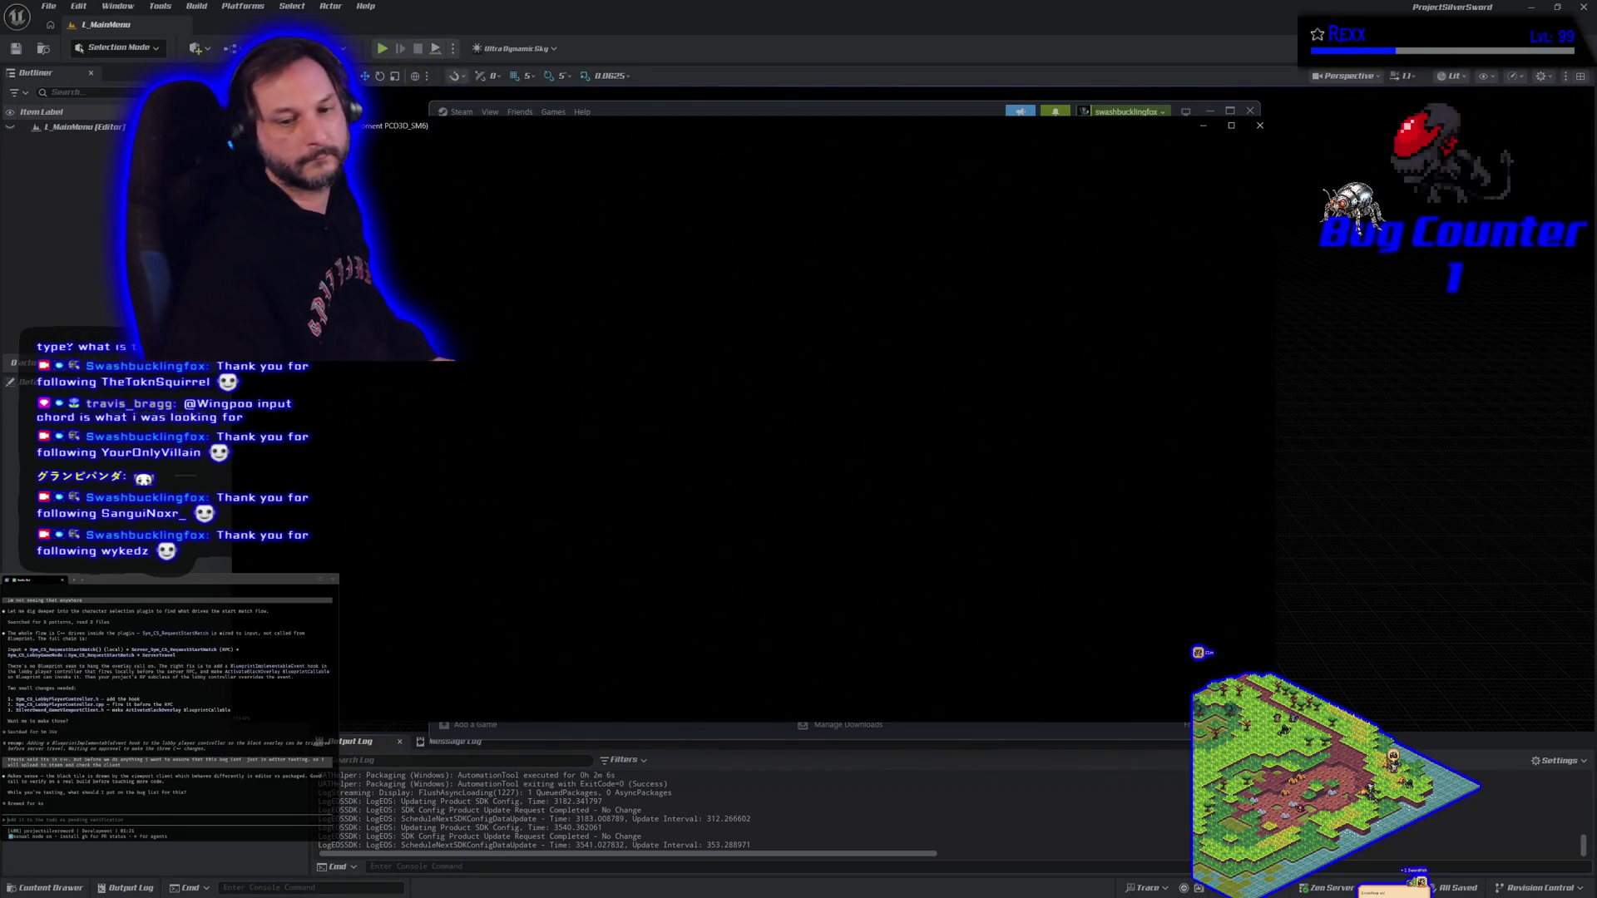
Select the lobby character, then back in the editor browse the Content Drawer and open the Output Log.
key(Return)
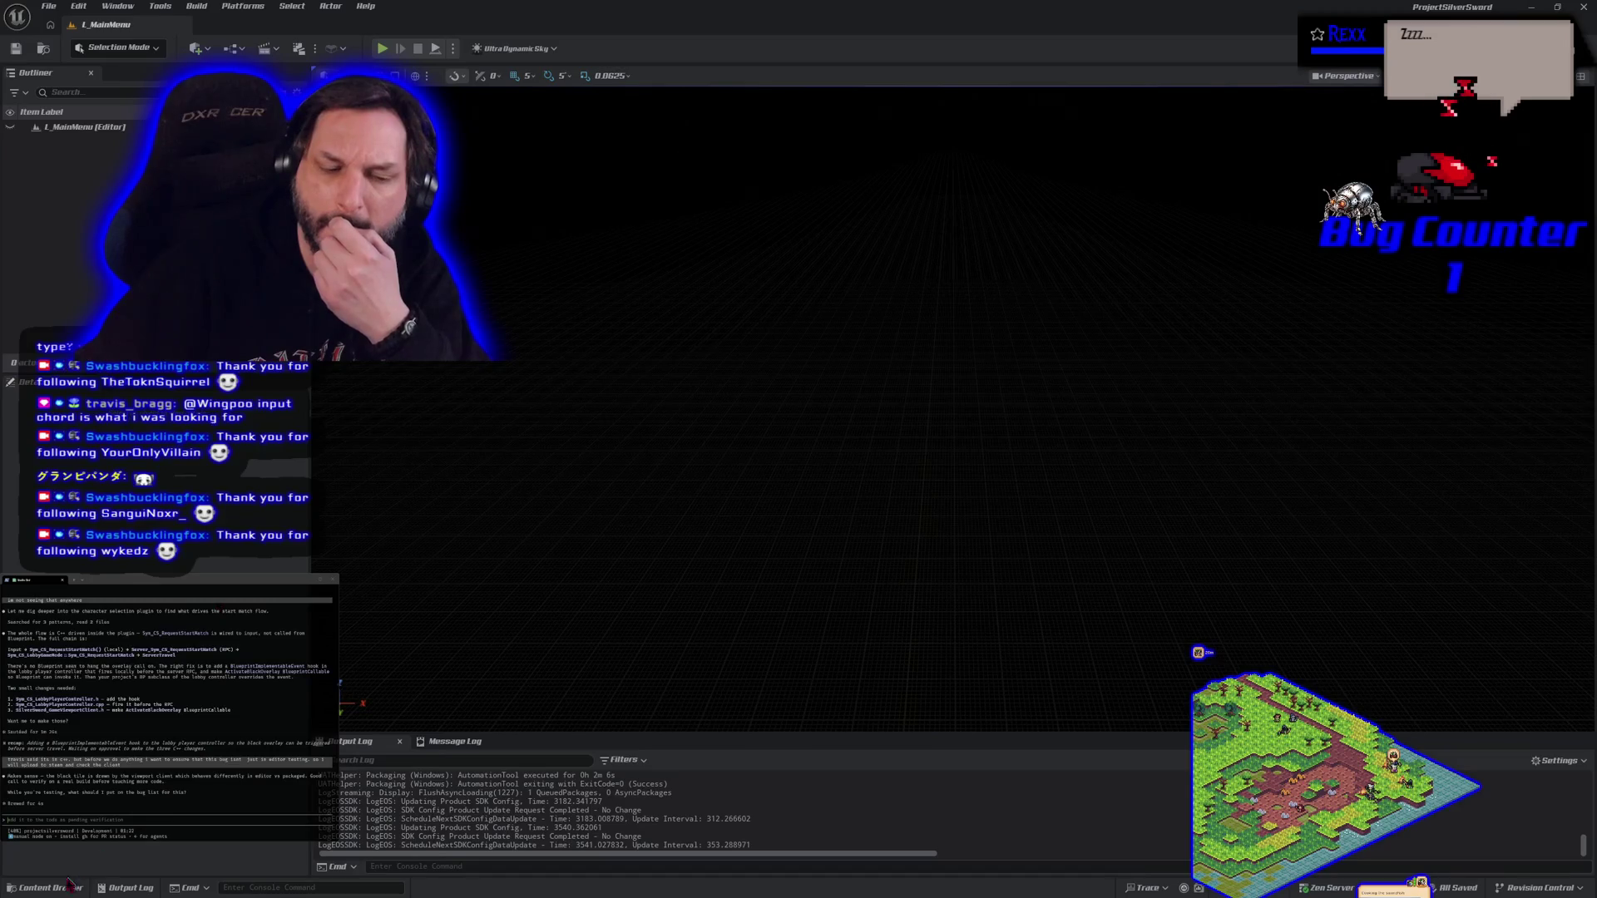
click(42, 888)
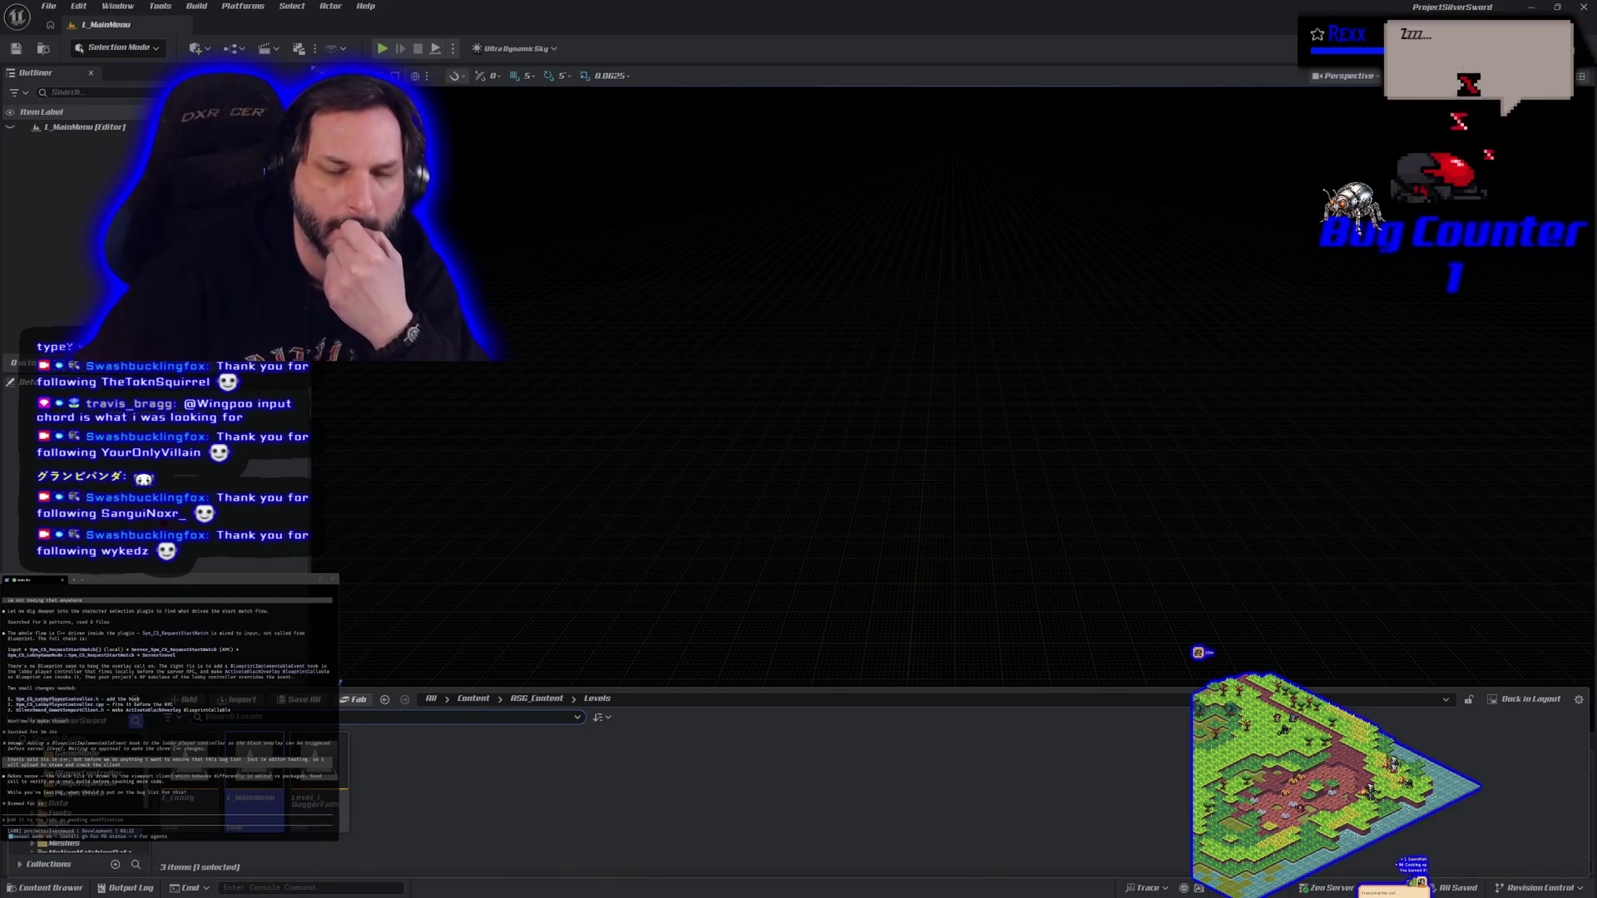
click(125, 888)
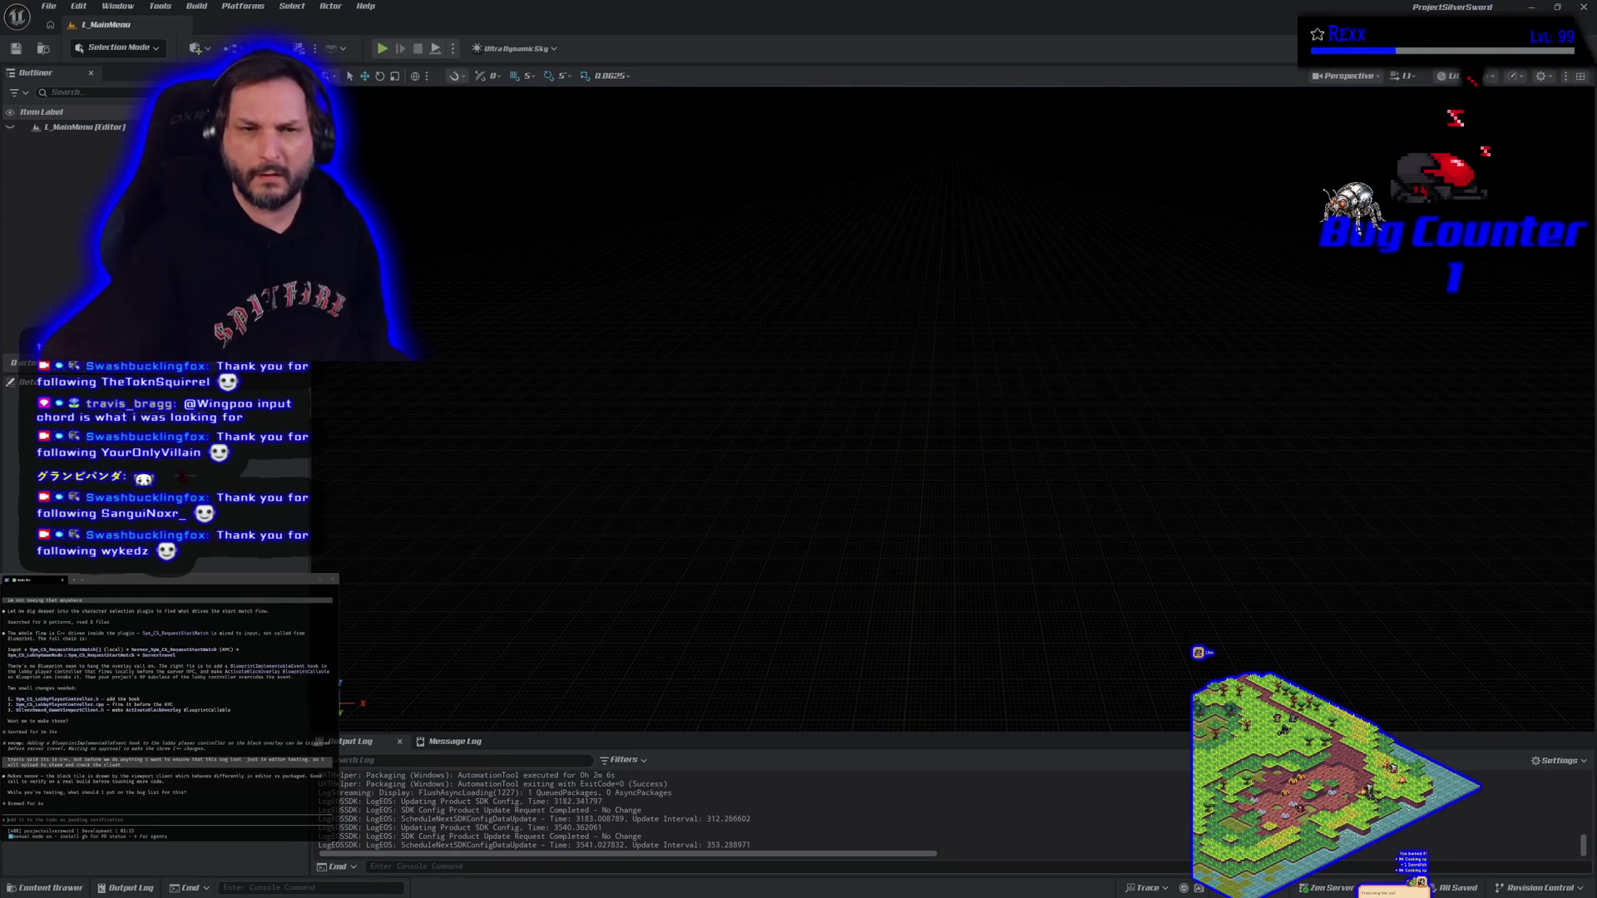
Stop the play-in-editor test, lower Number of Players from 4, and restart play to the main menu.
click(373, 49)
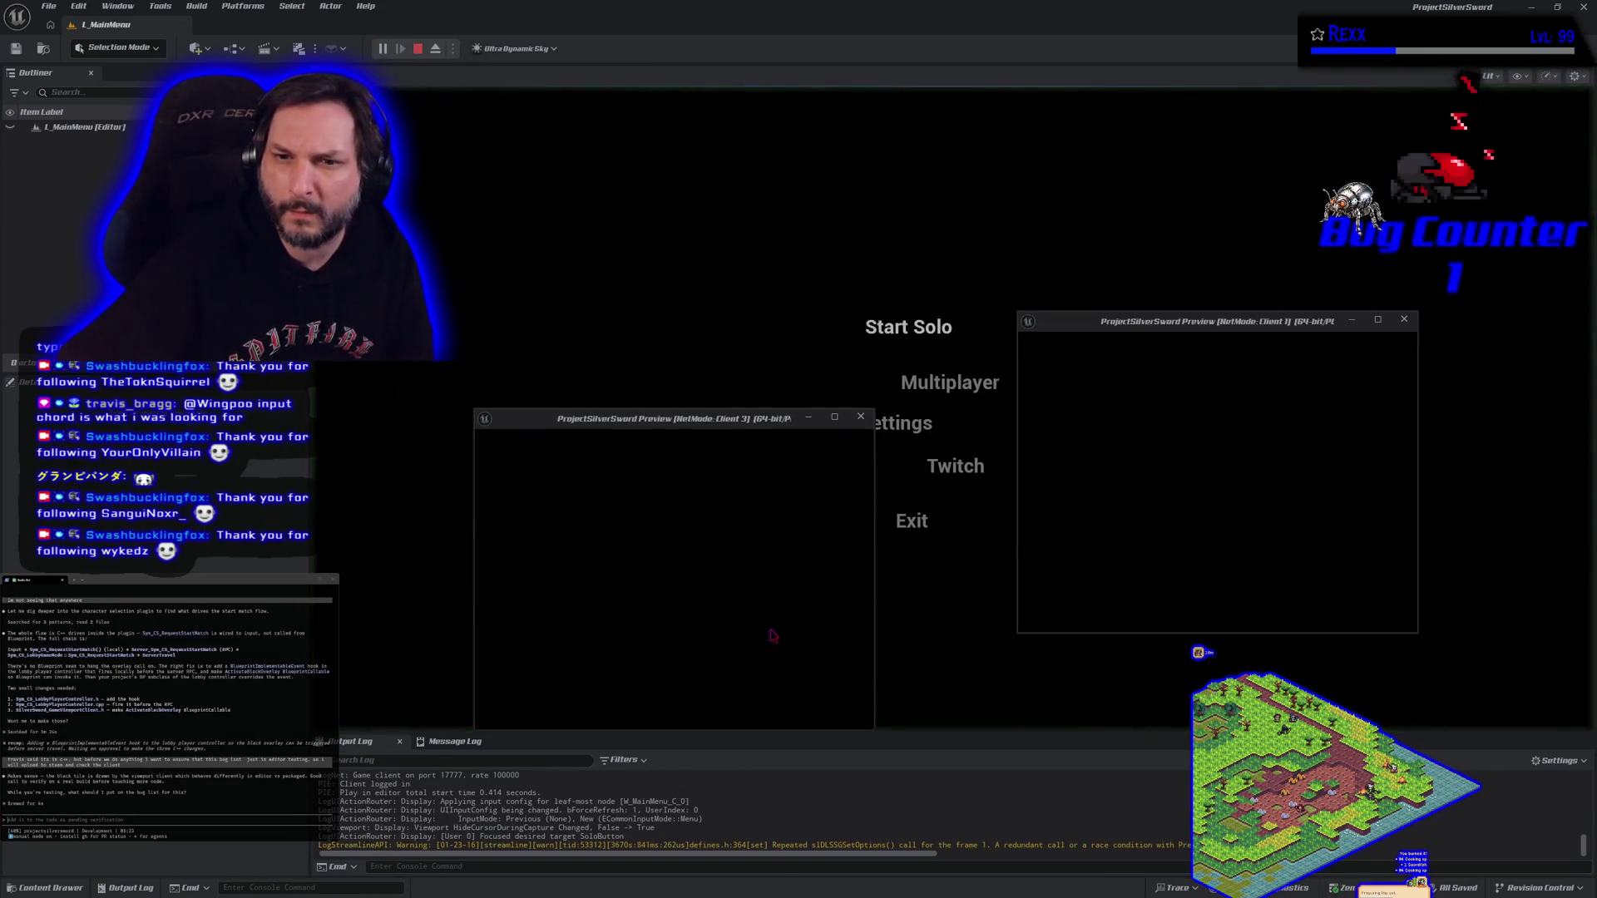
key(Escape)
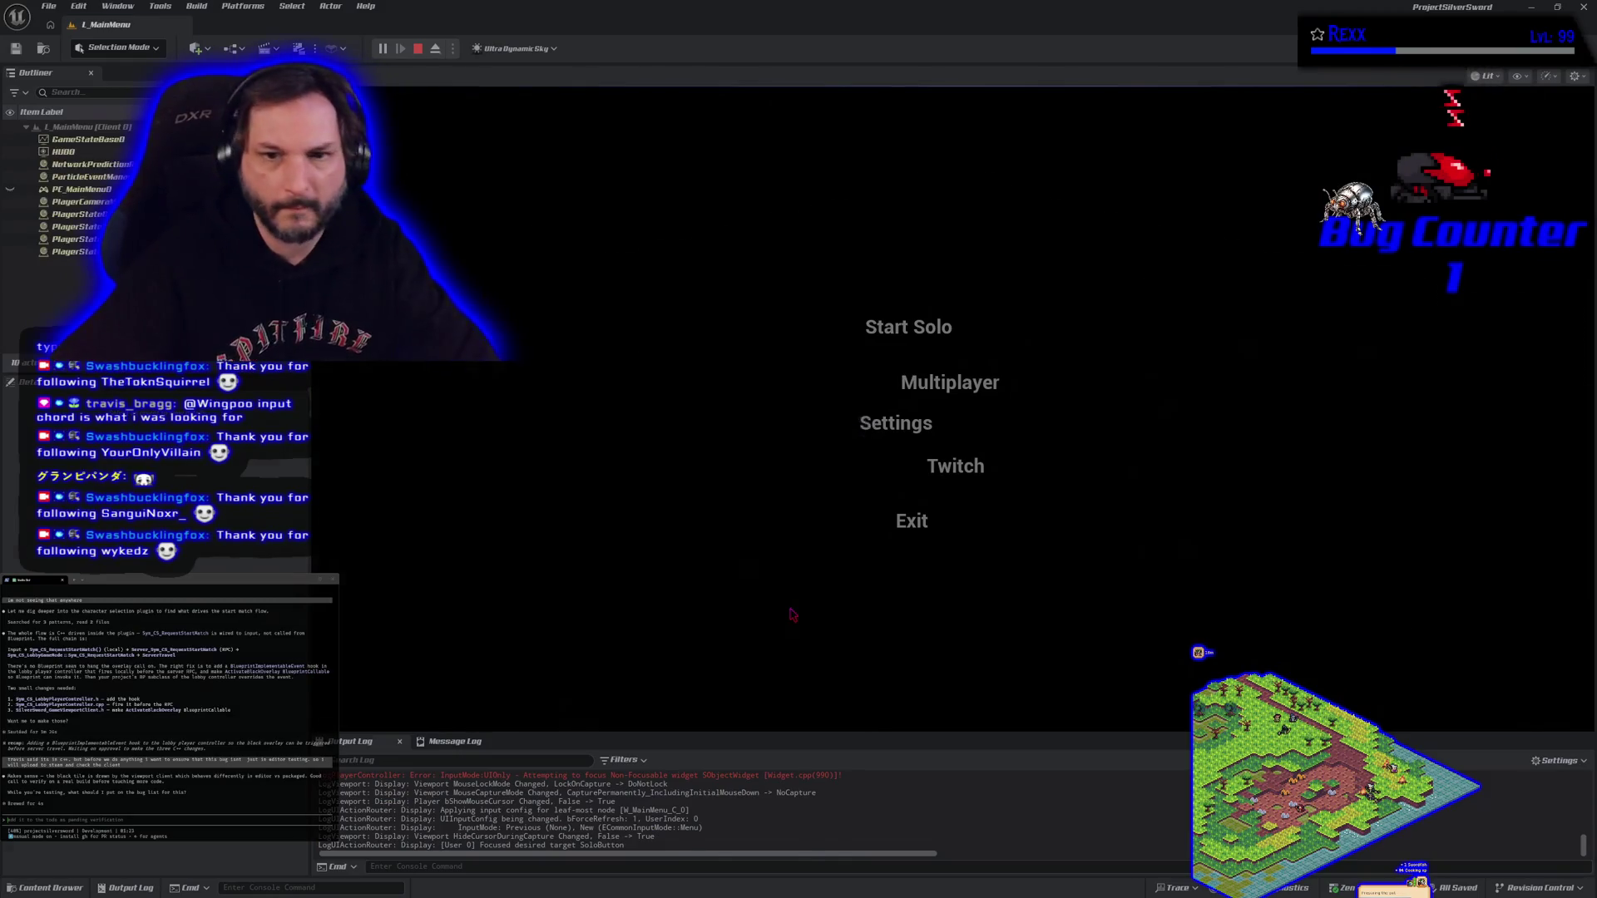
click(453, 48)
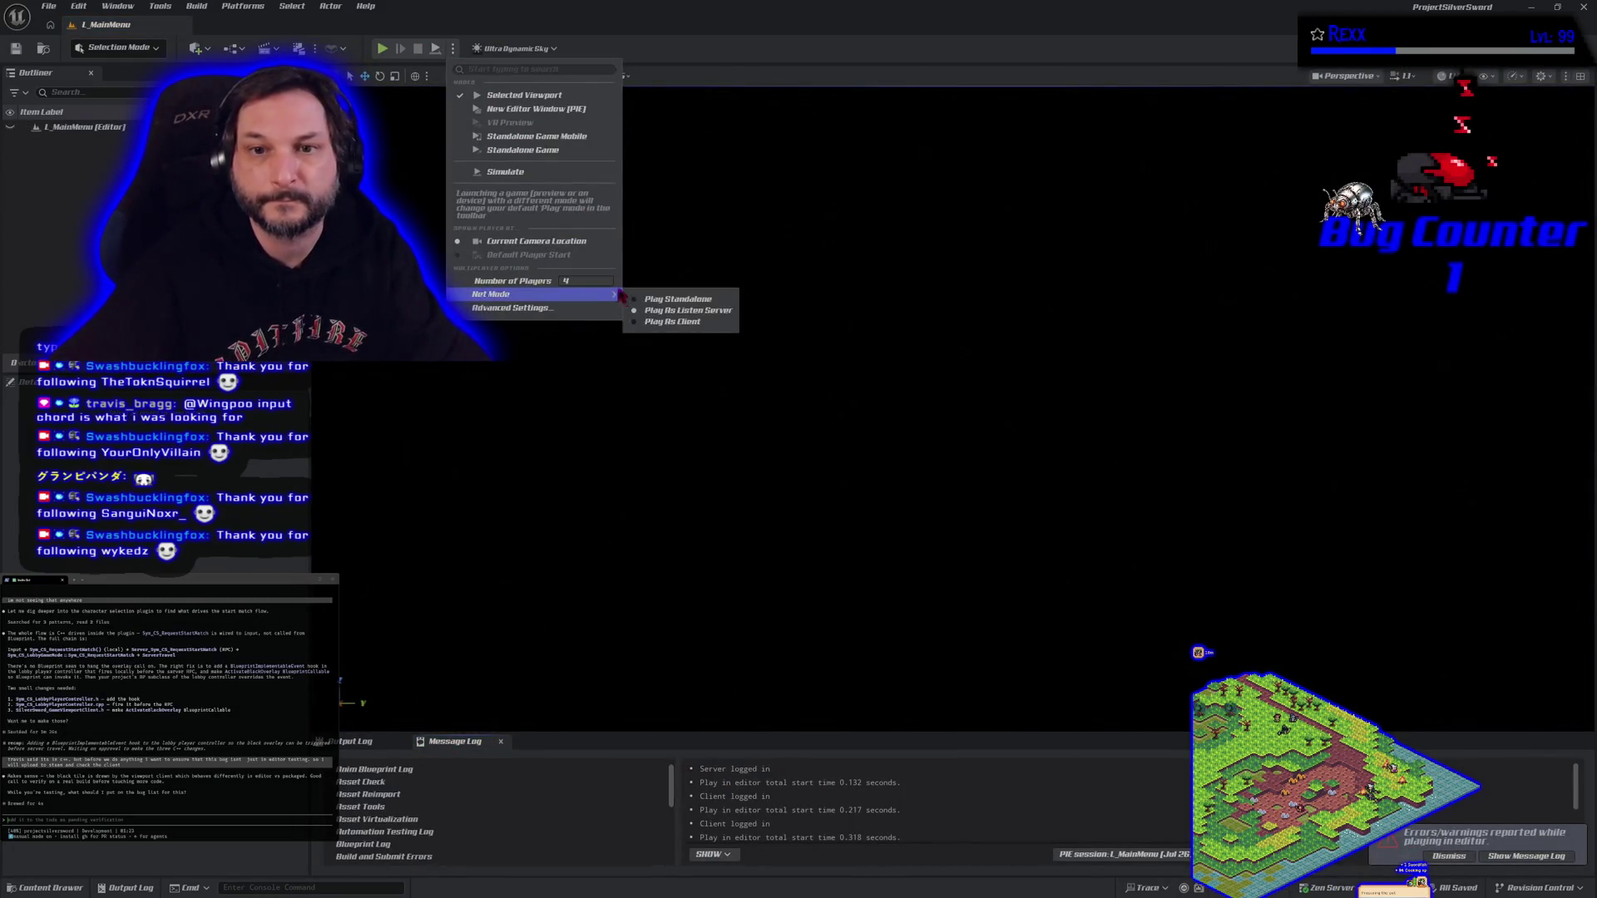
click(587, 281)
text(2)
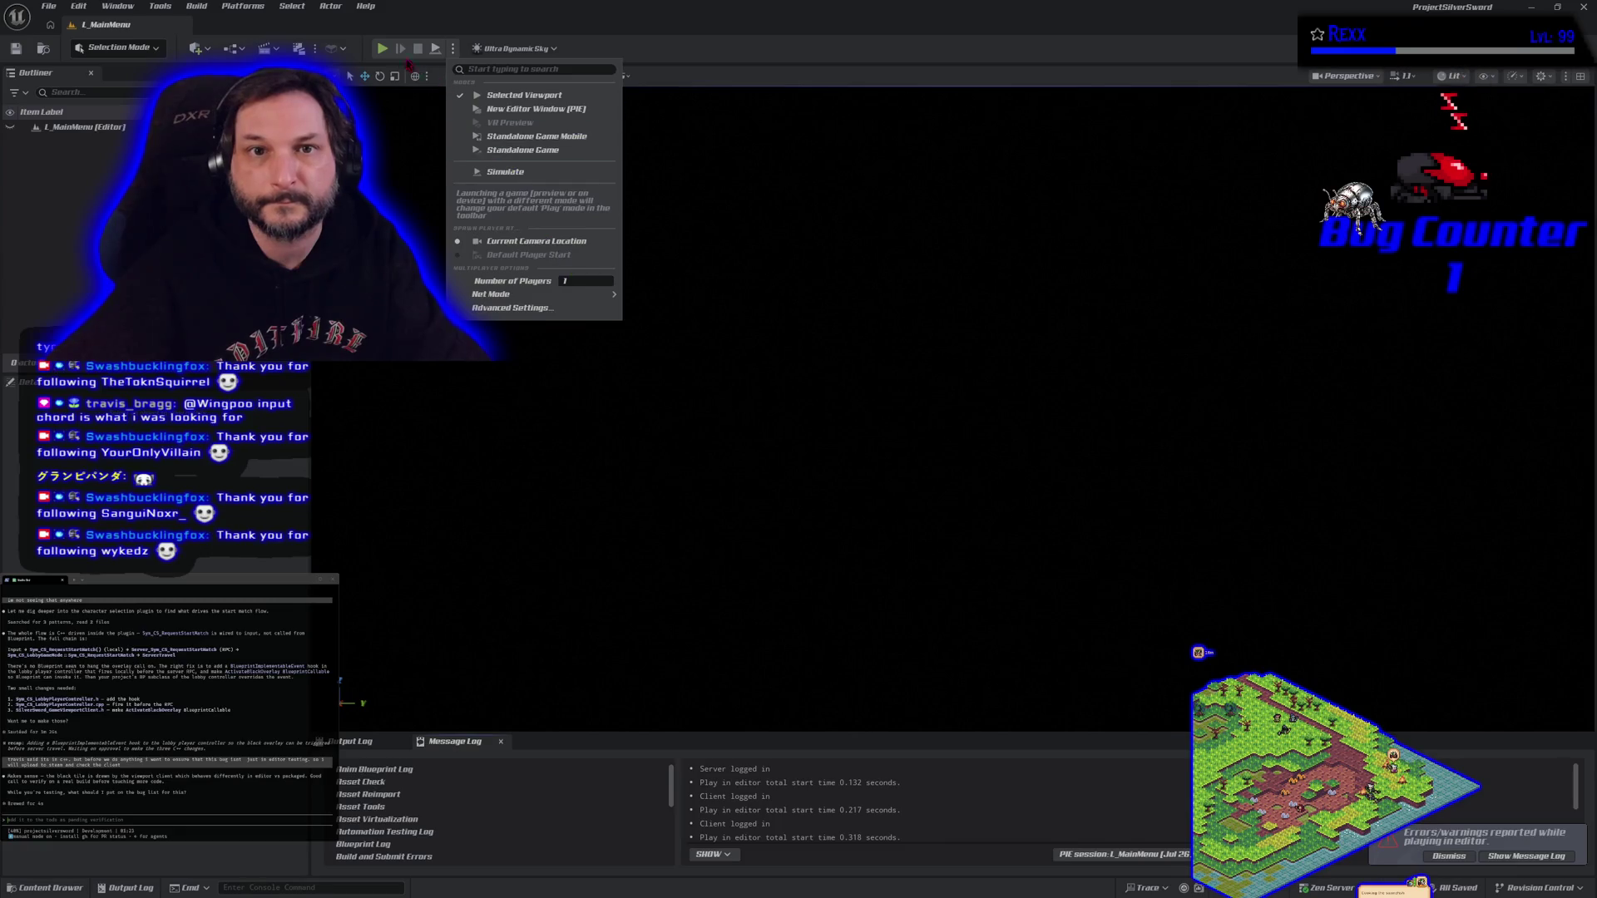
click(382, 48)
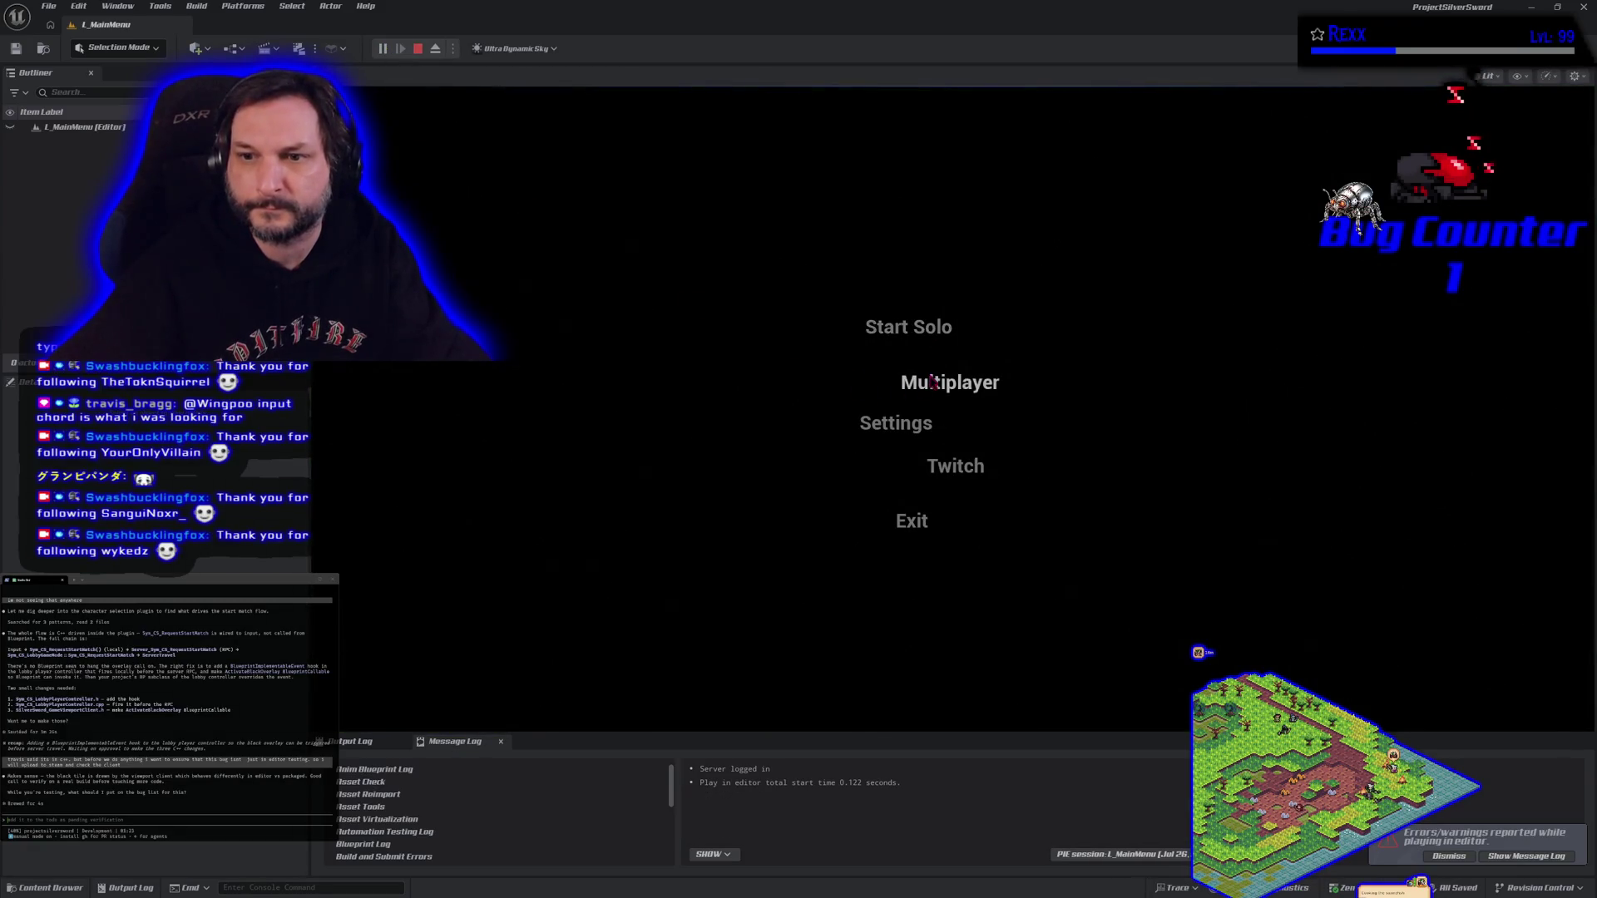
Host a multiplayer session, lock in a character to start the match, then stop the session.
click(934, 382)
click(620, 359)
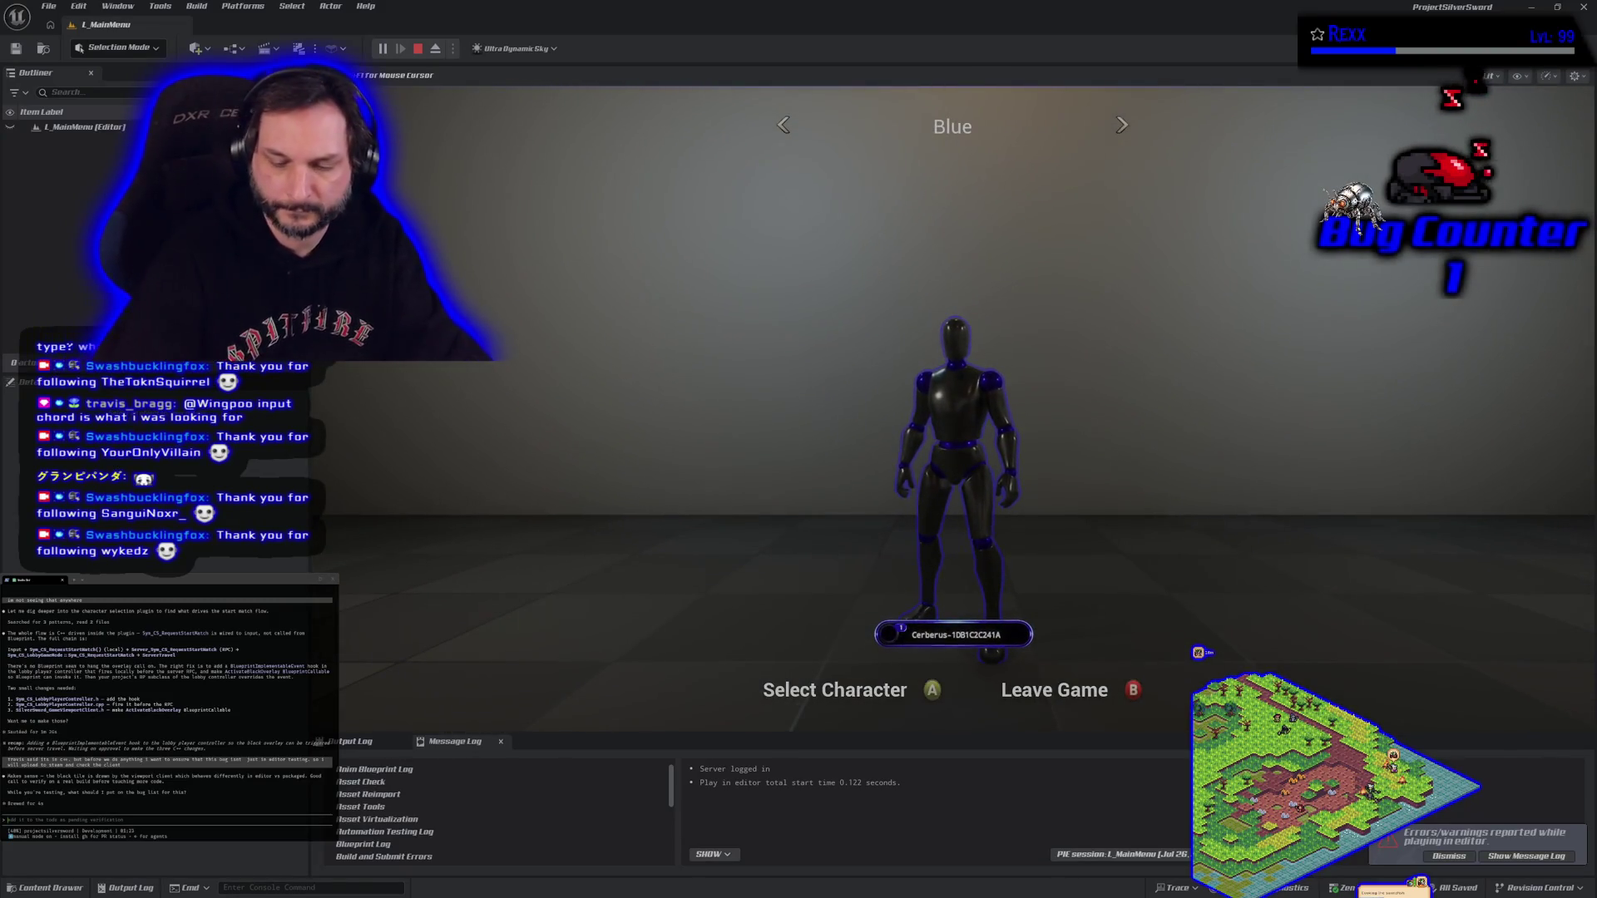
key(Return)
key(Return)
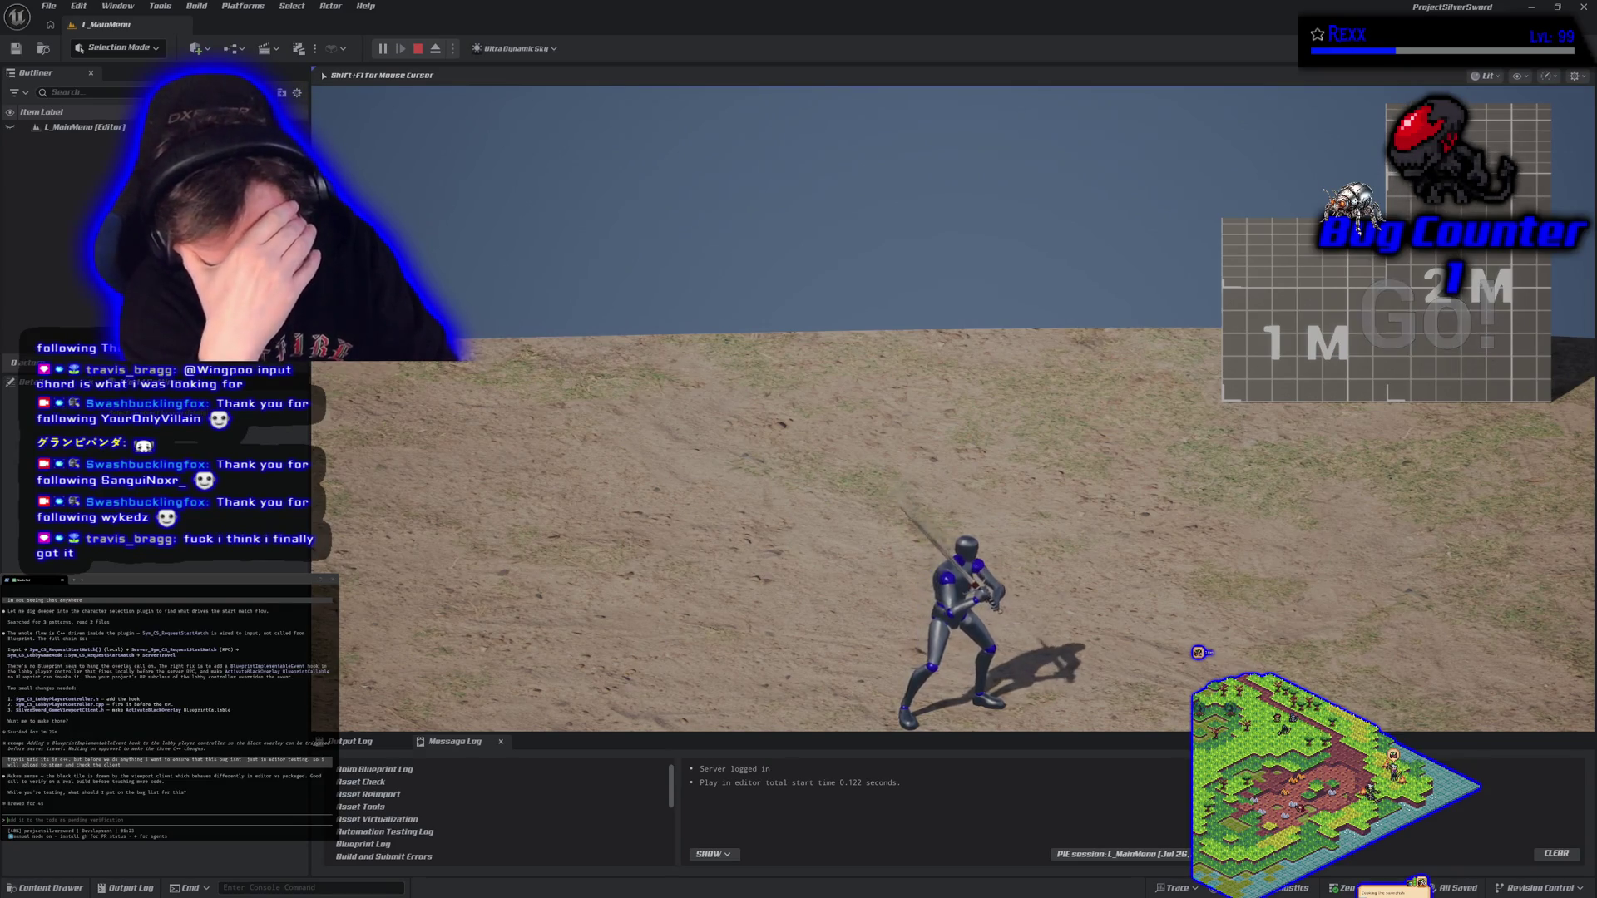
key(Escape)
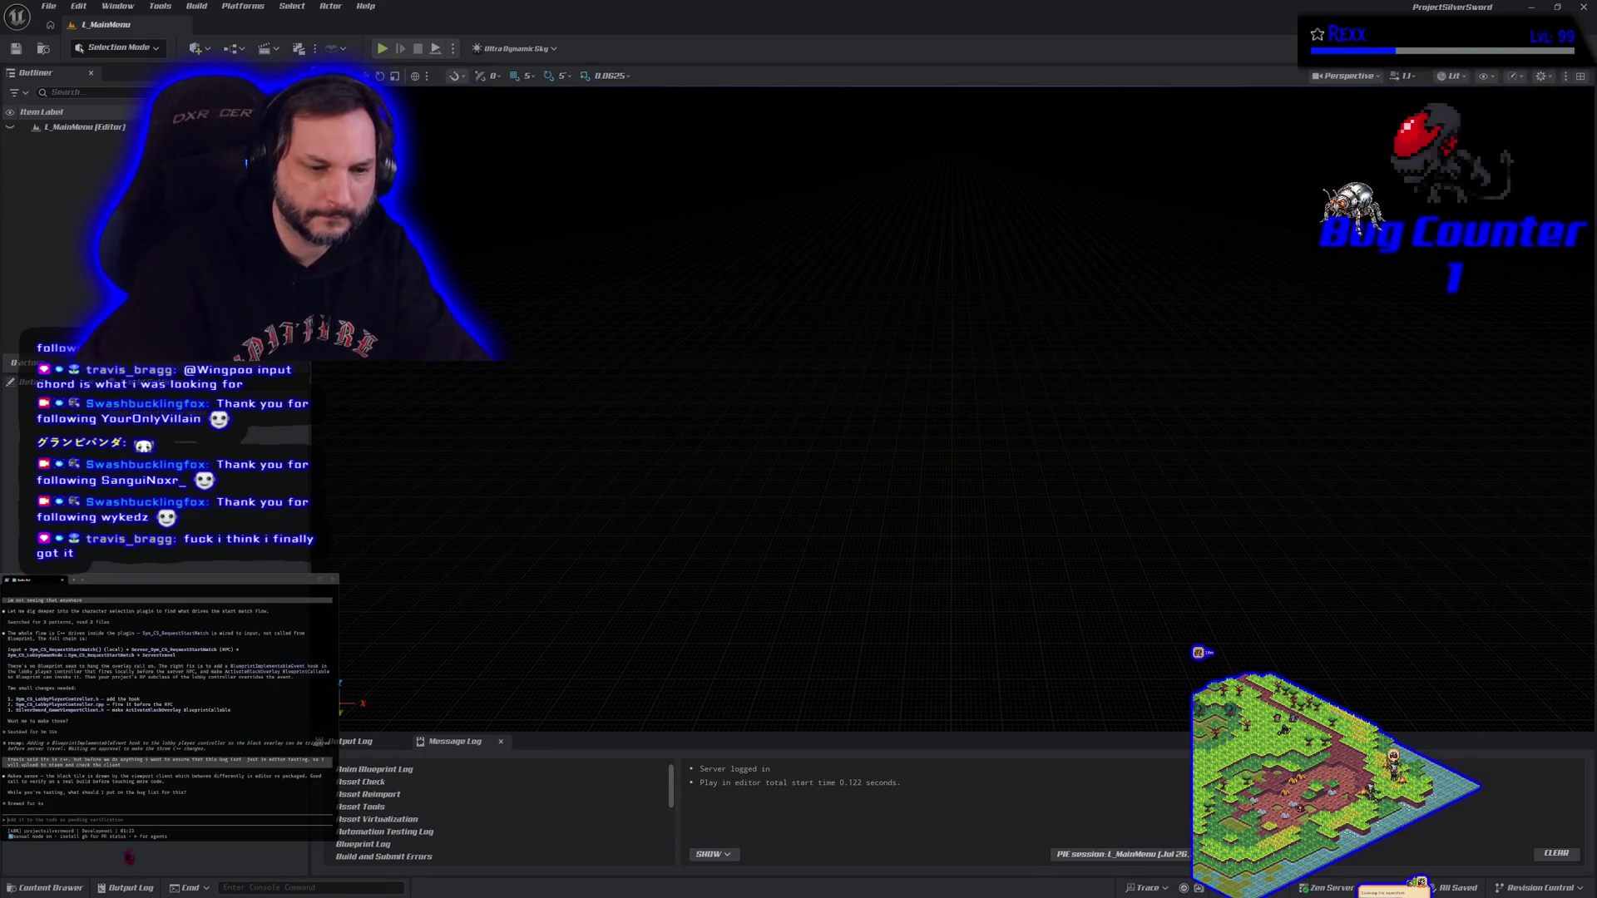
Browse the Content Drawer to the Blueprints > PlayerController folder.
click(49, 888)
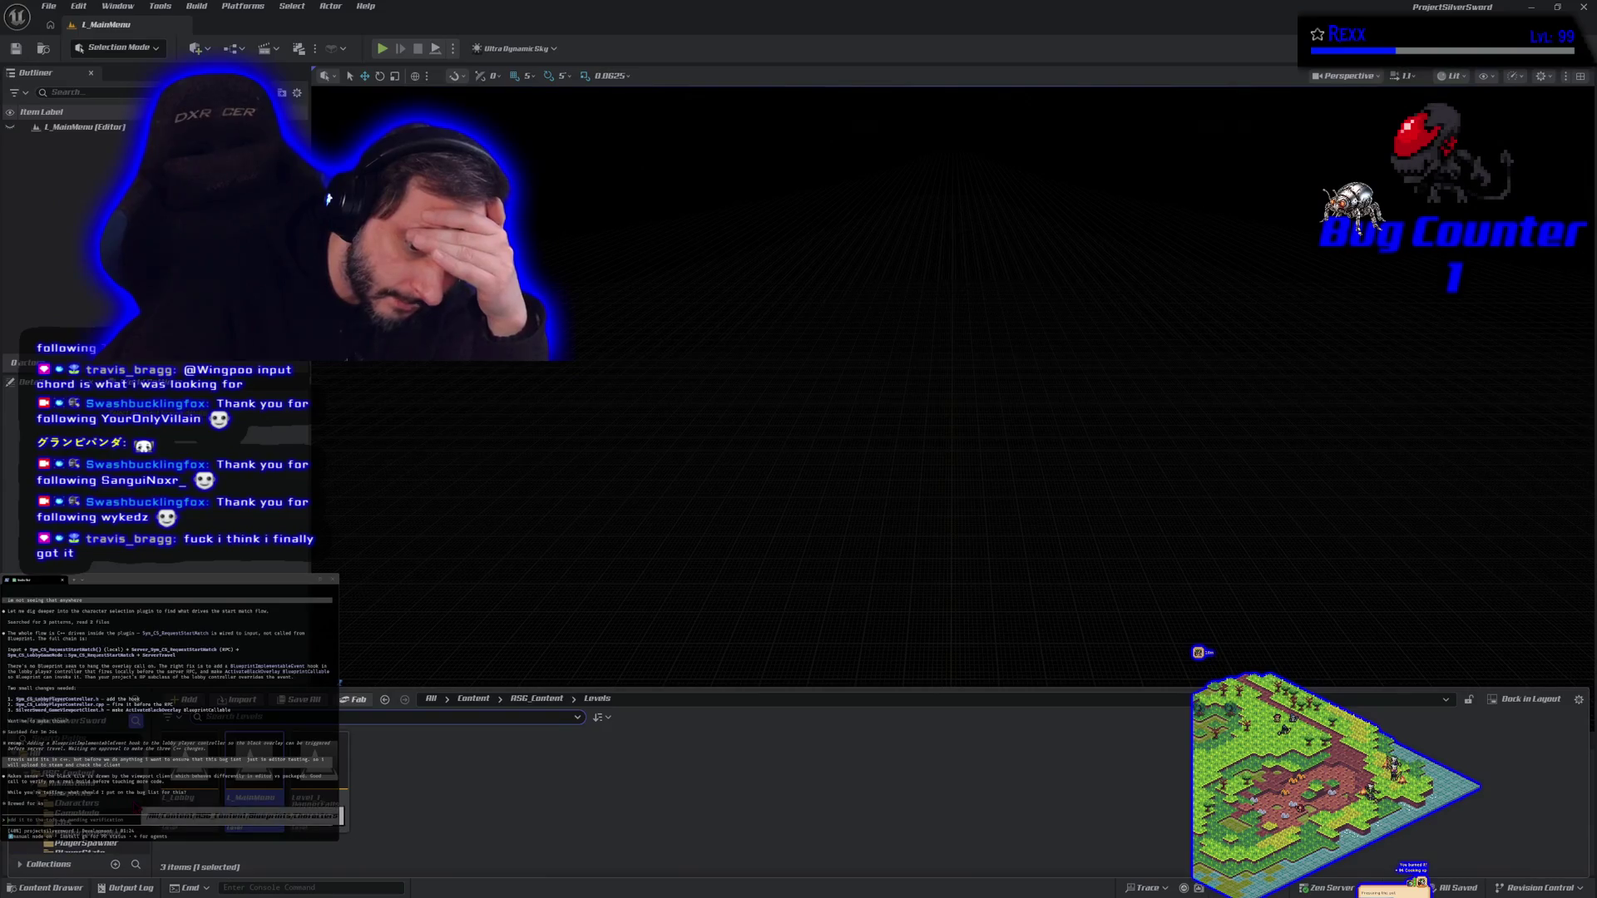
click(83, 803)
click(83, 793)
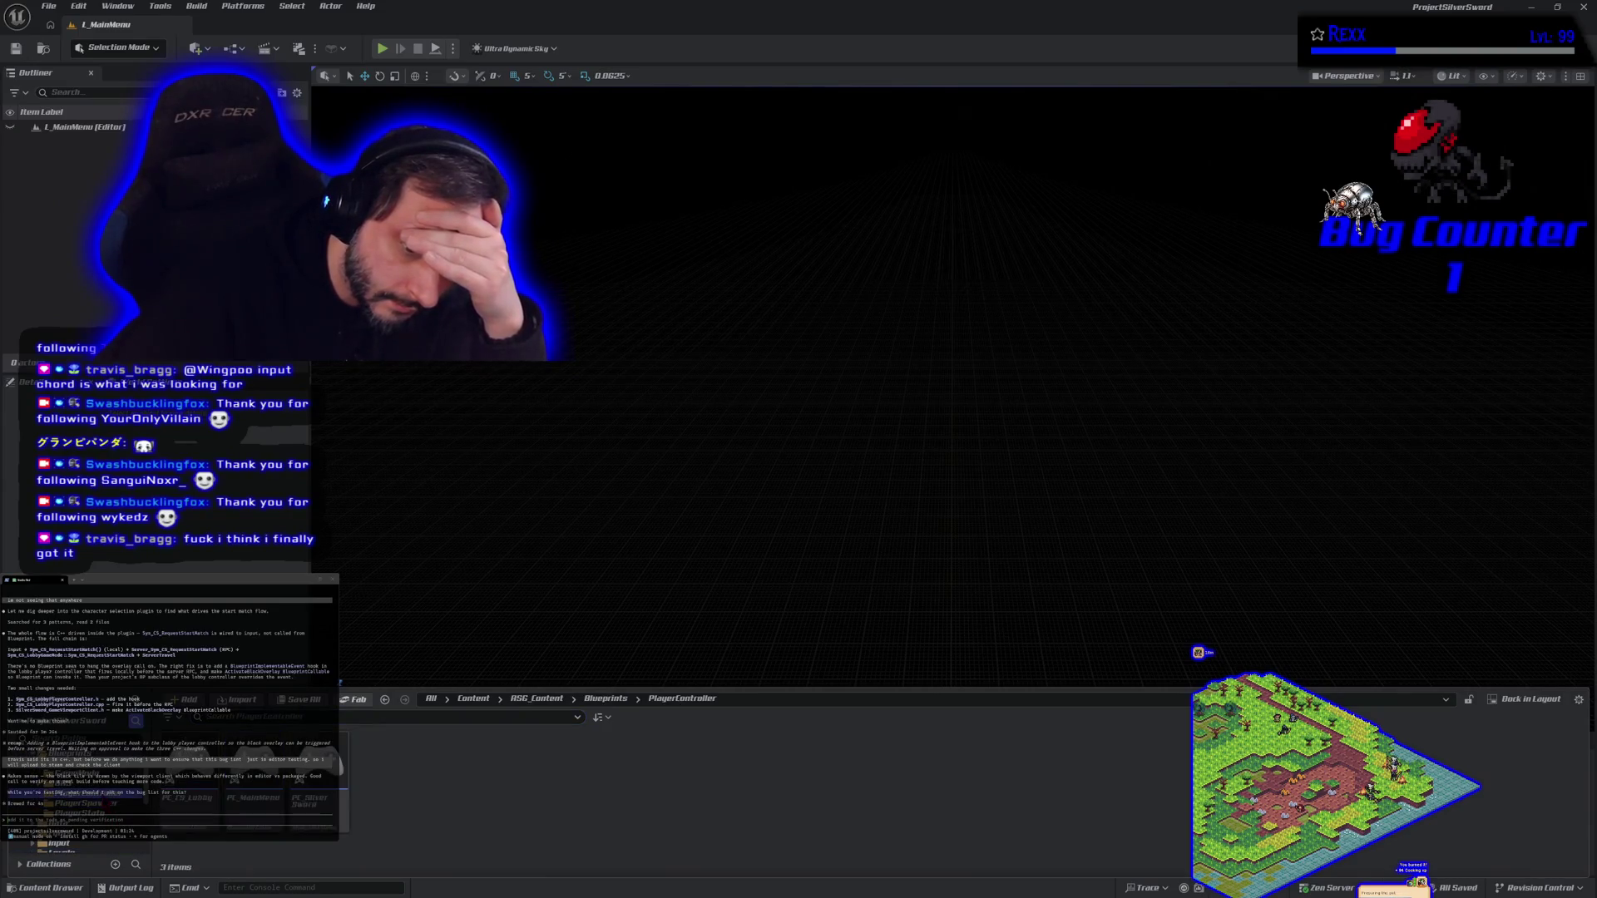
click(324, 799)
Open the PC_SilverSword blueprint and pan its EventGraph toward the startup nodes.
double_click(341, 834)
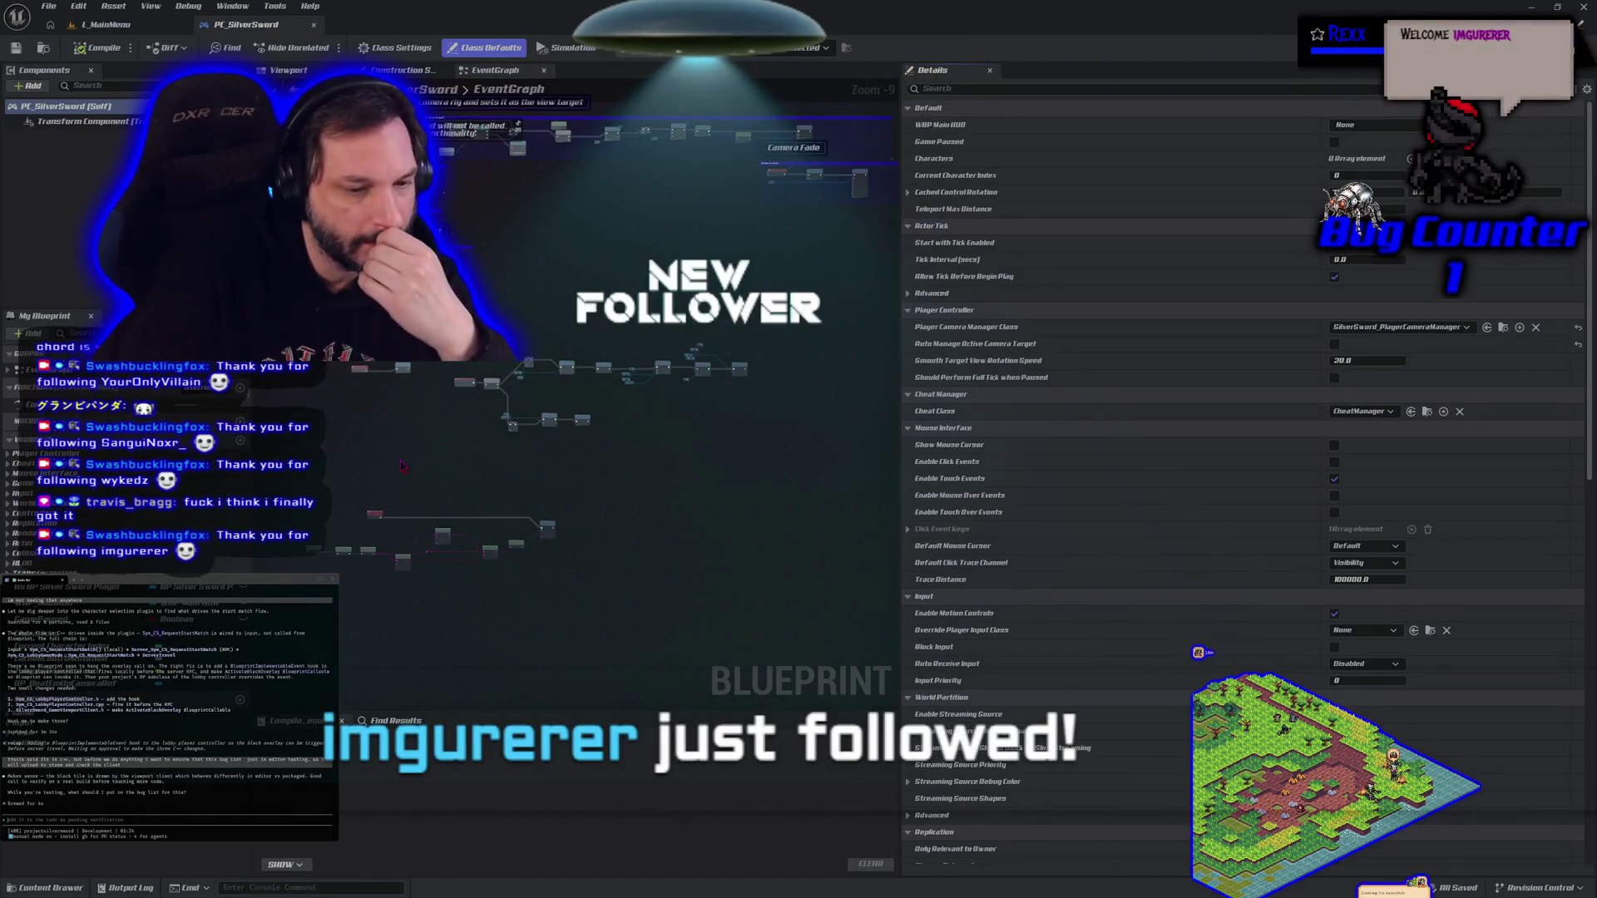
scroll(401, 465, up, 5)
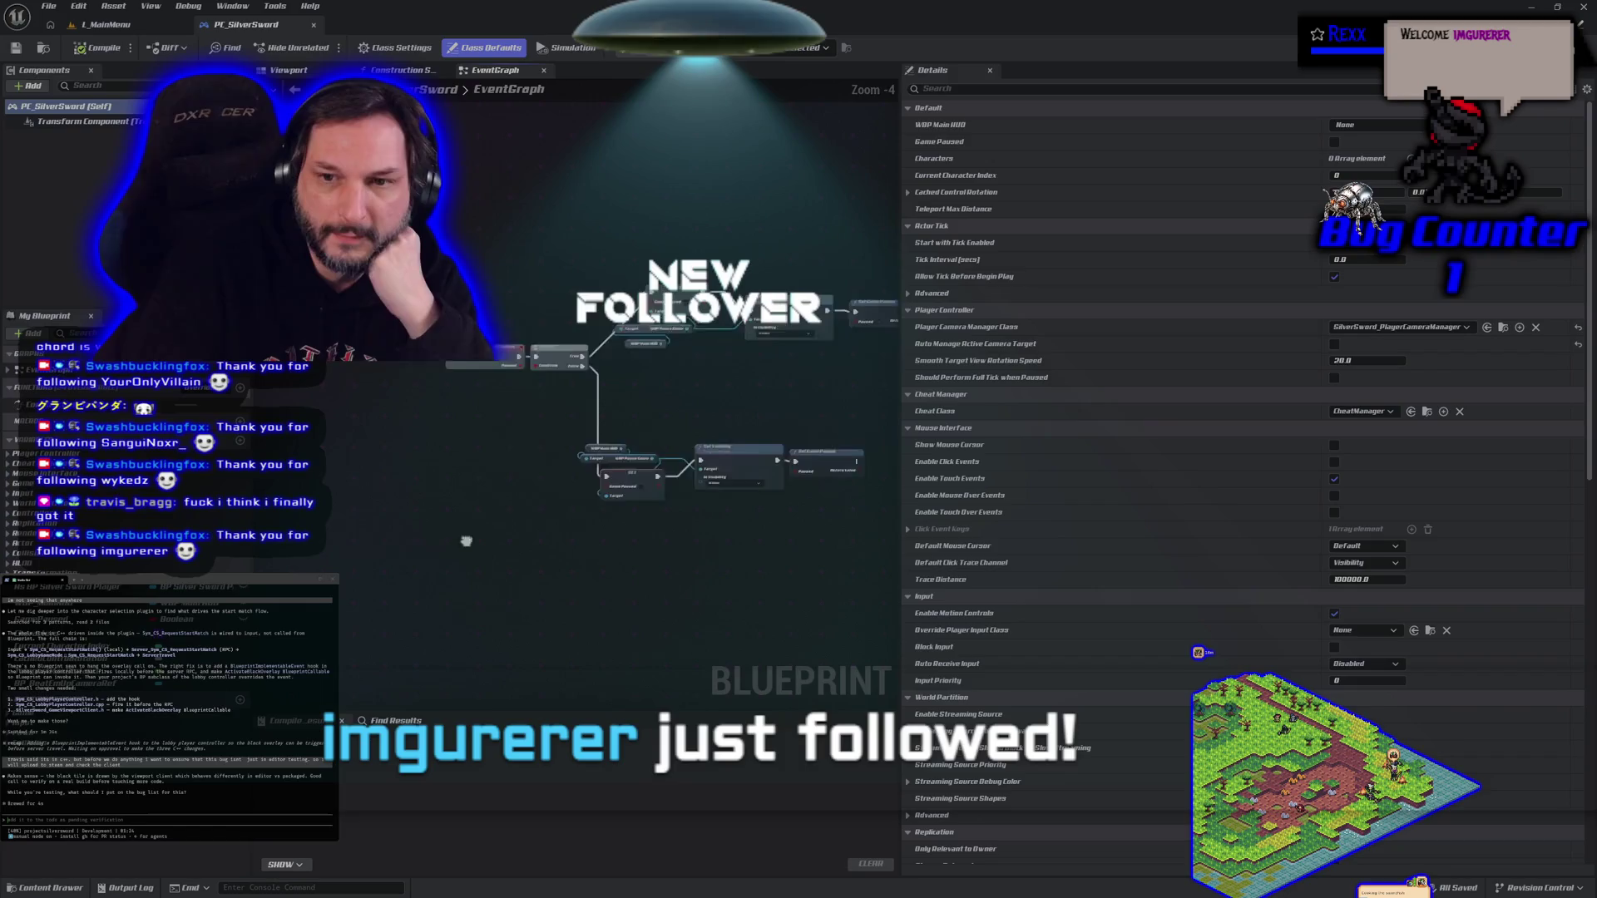
drag(360, 549, 571, 580)
scroll(404, 497, down, 3)
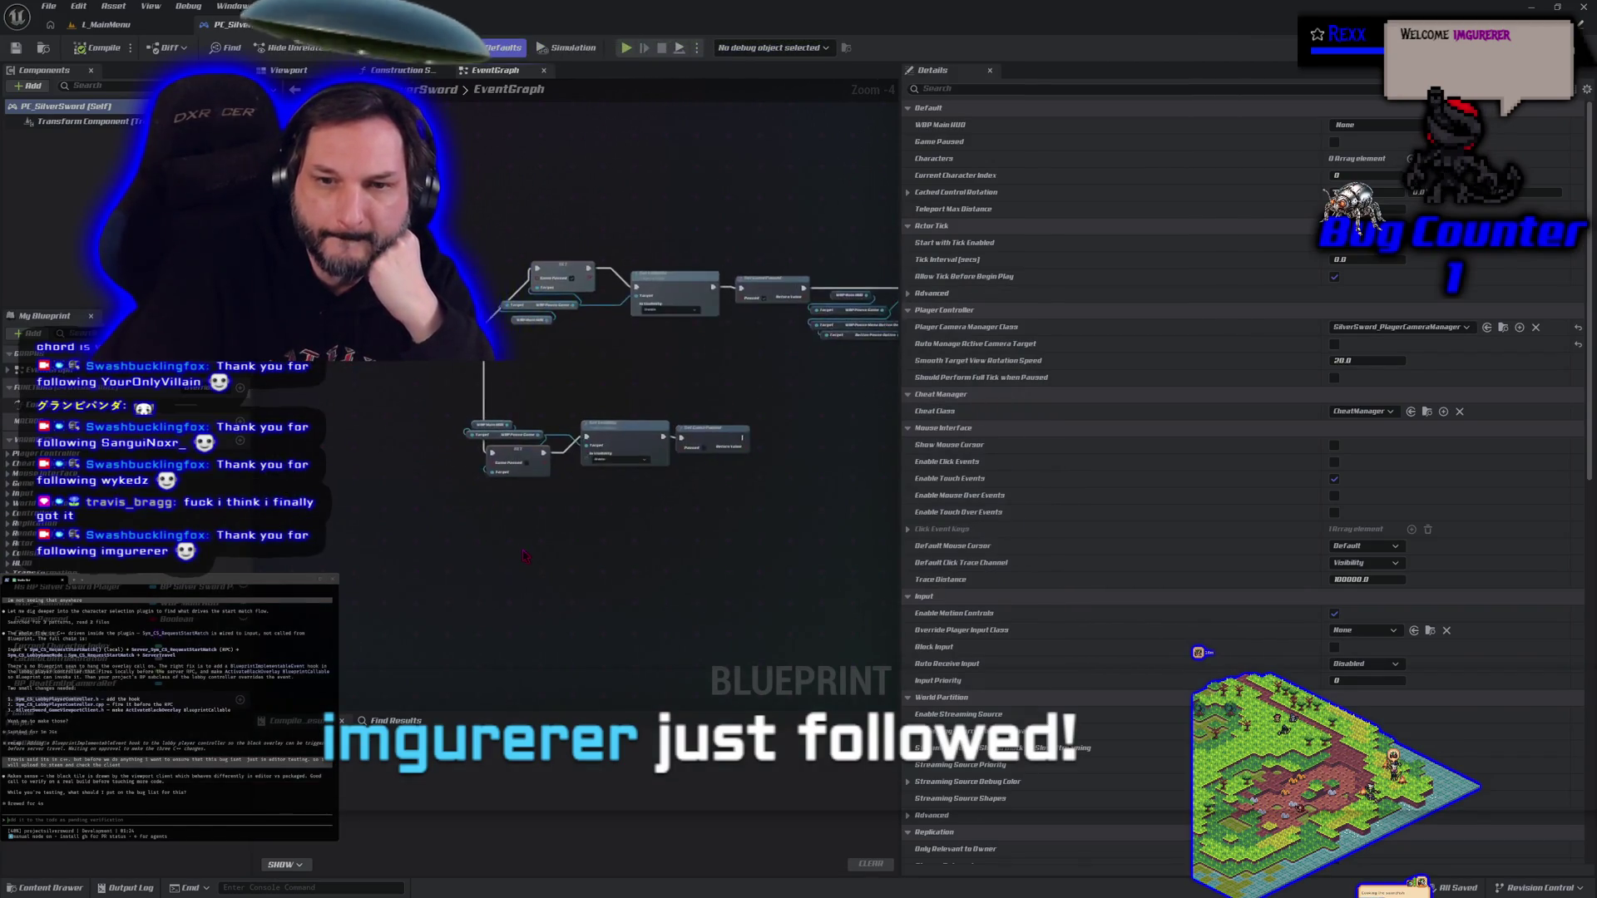
drag(404, 497, 389, 591)
Inspect the Camera Fade and BeginPlay HUD setup nodes, then return to Rider.
scroll(383, 485, up, 2)
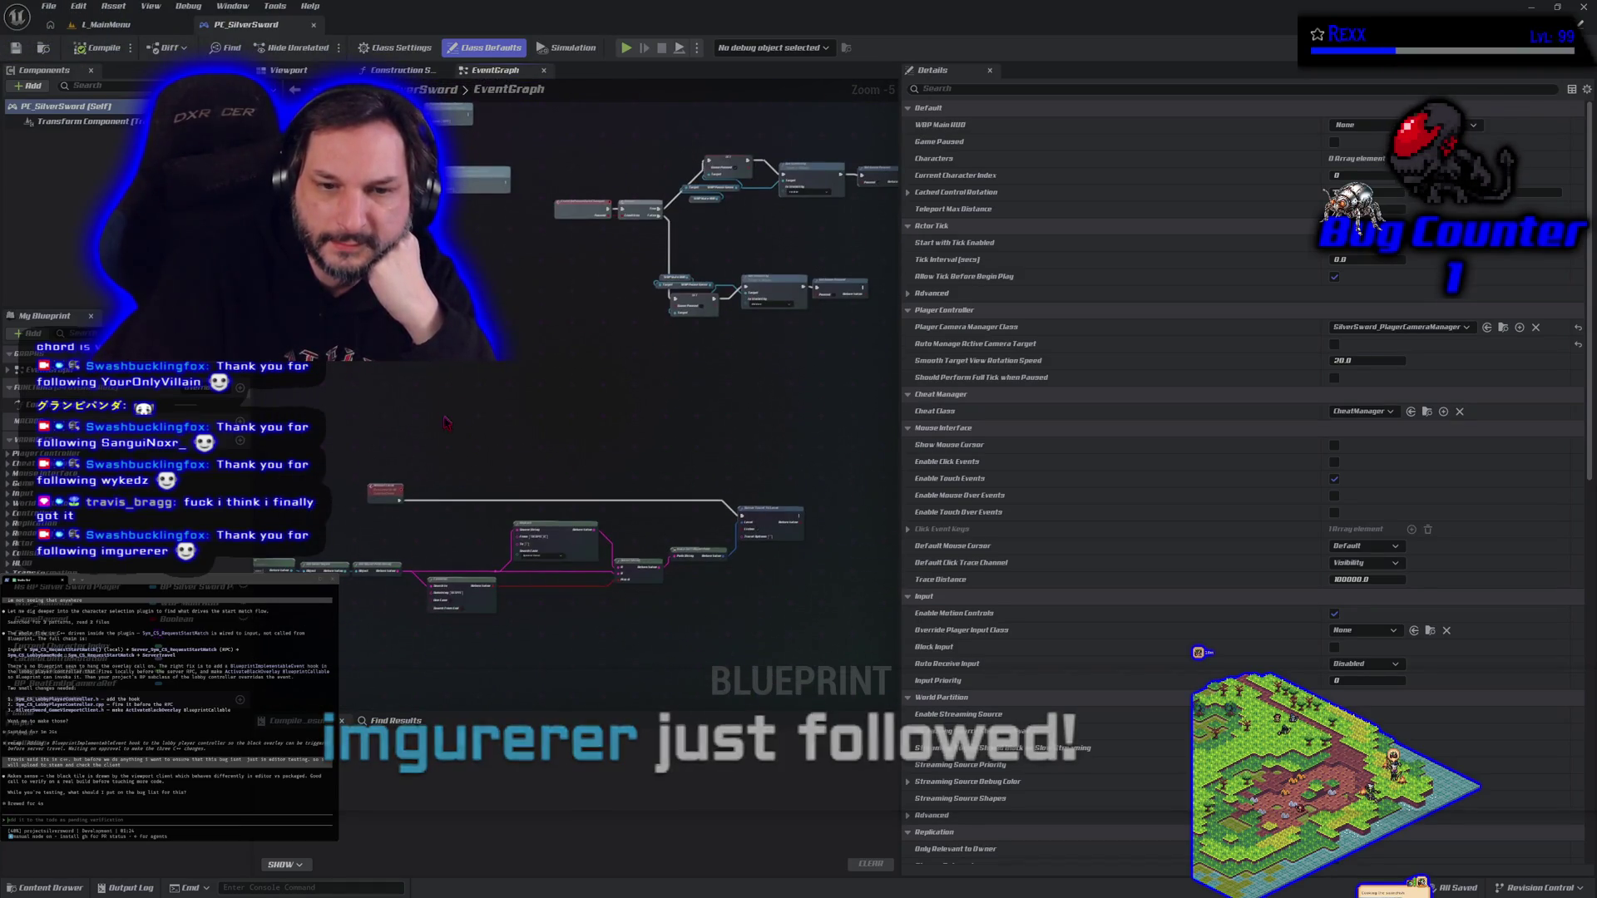
scroll(452, 455, up, 3)
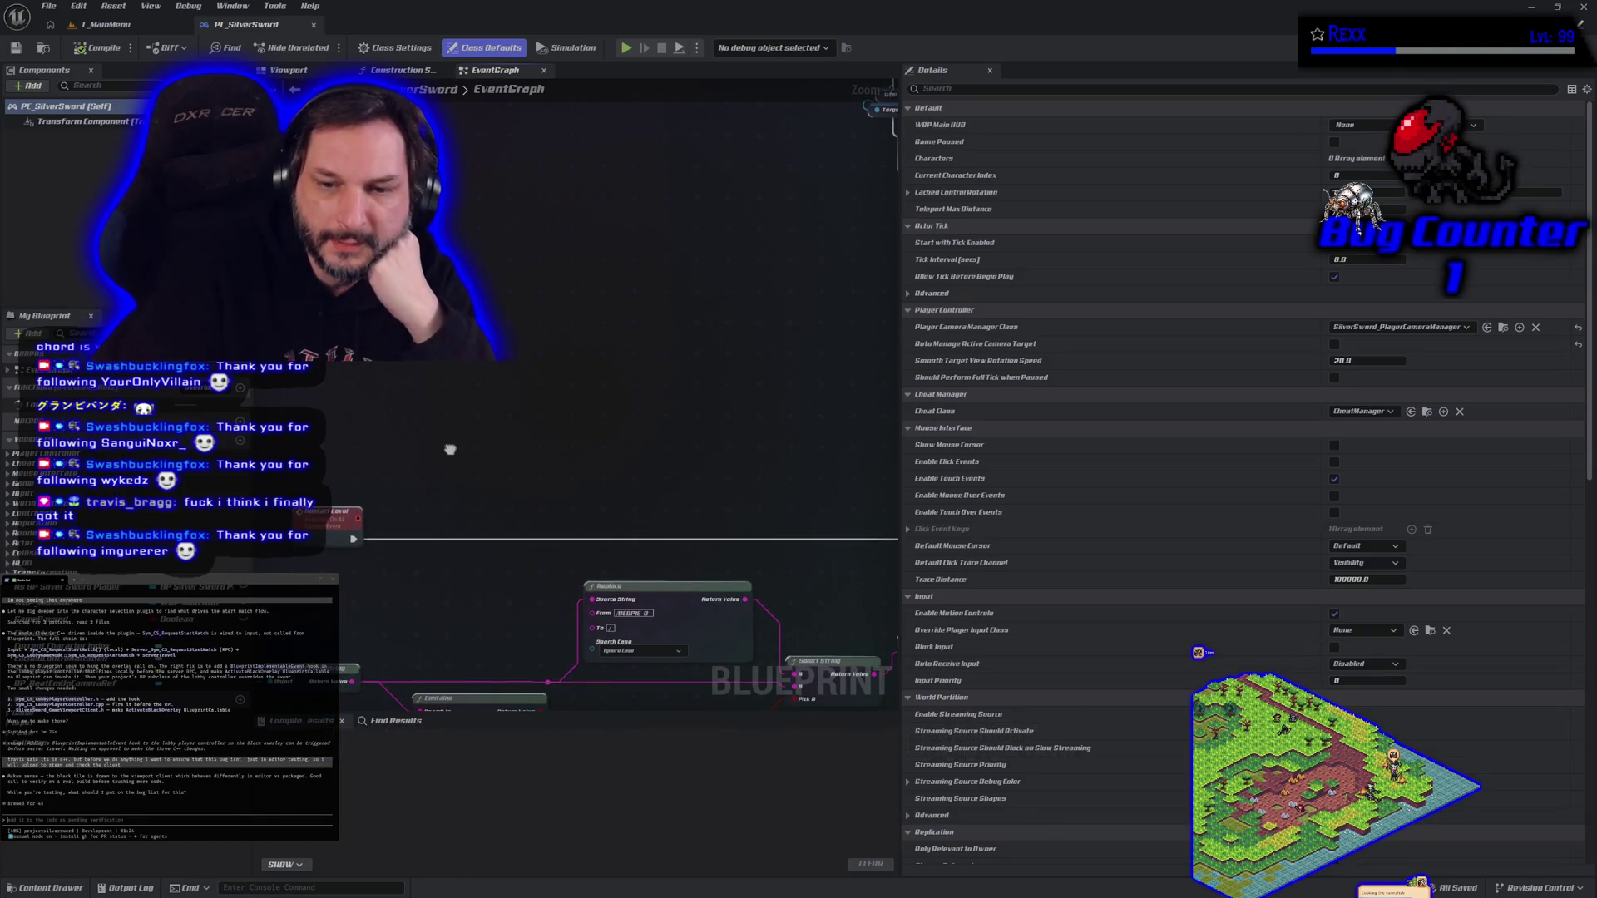
scroll(452, 455, down, 4)
scroll(605, 440, up, 4)
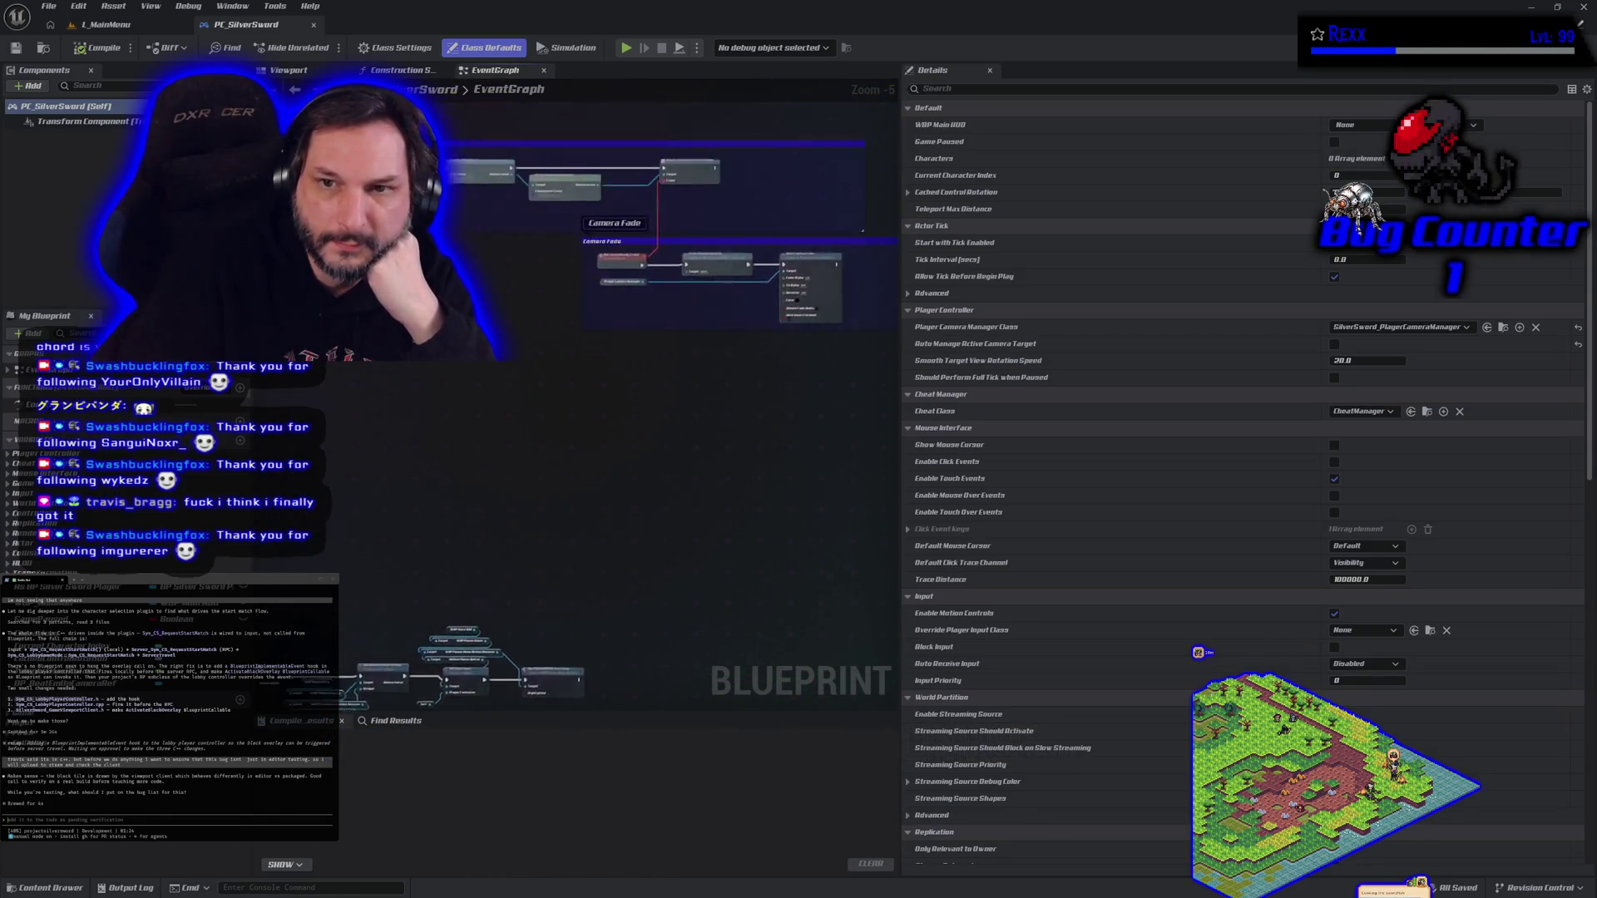
scroll(605, 439, down, 3)
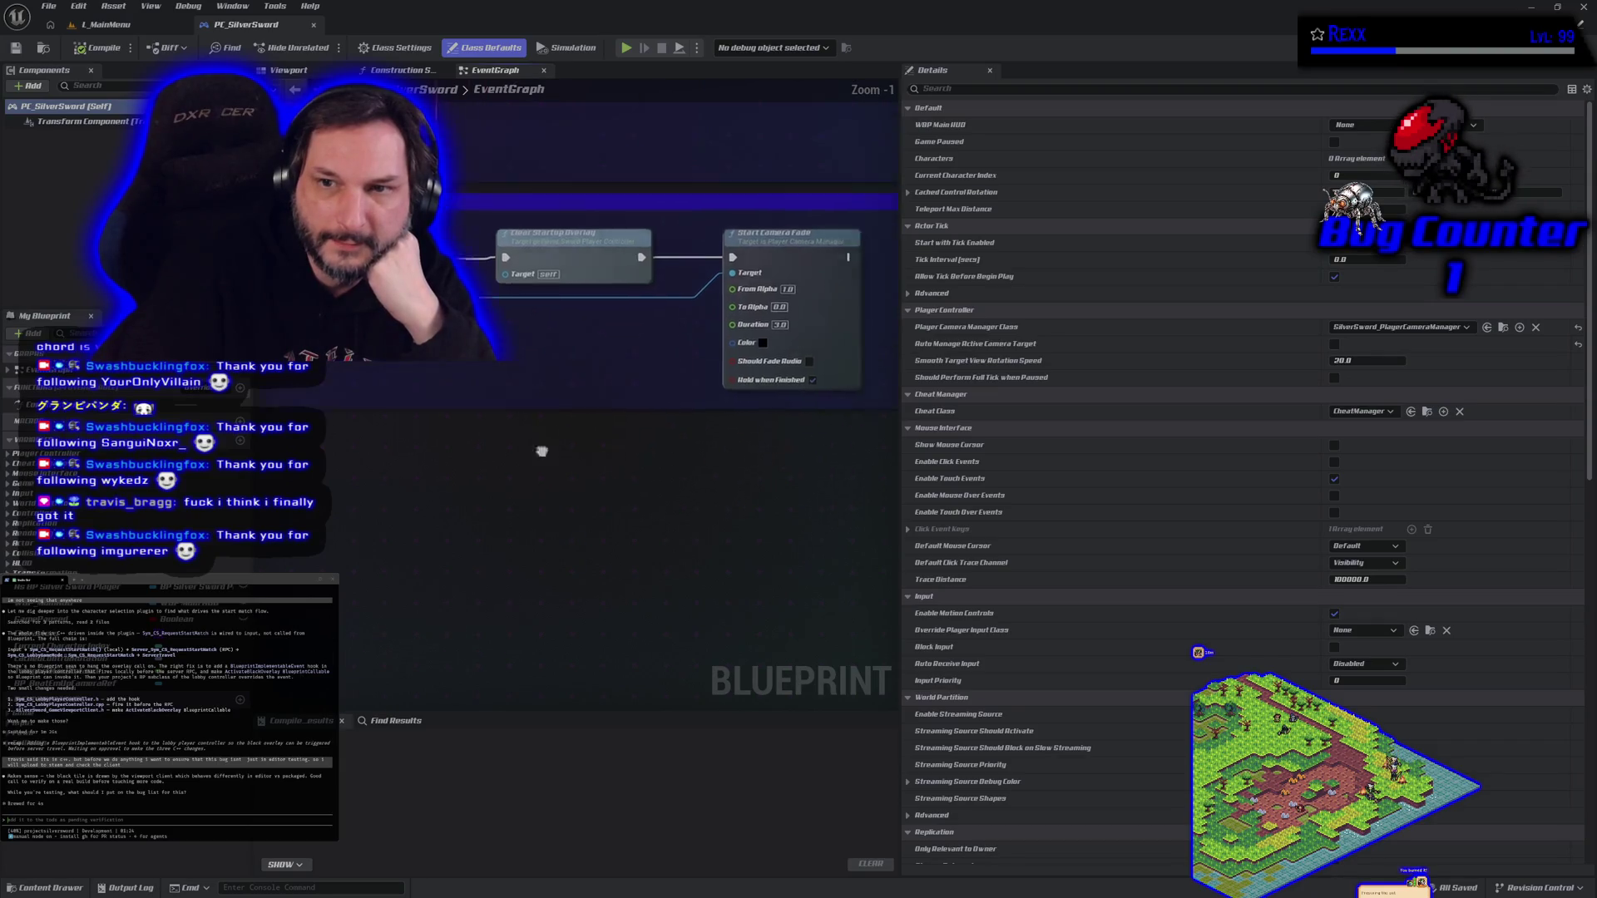
scroll(695, 537, up, 3)
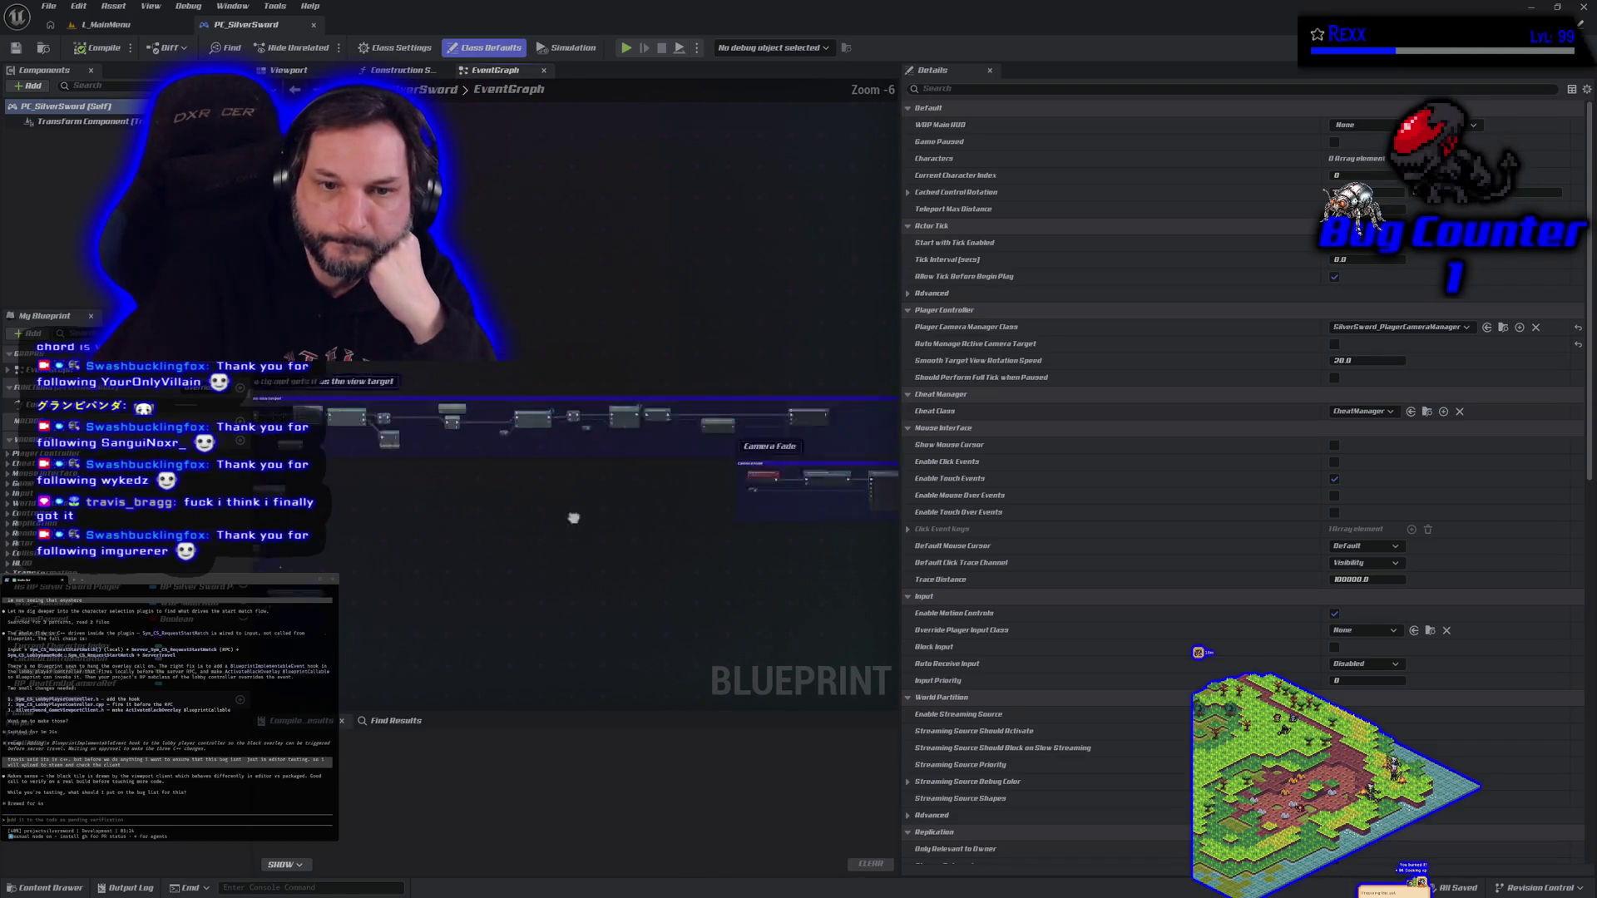
mouse_move(785, 530)
mouse_down()
mouse_move(425, 550)
mouse_move(496, 564)
mouse_move(396, 523)
mouse_up()
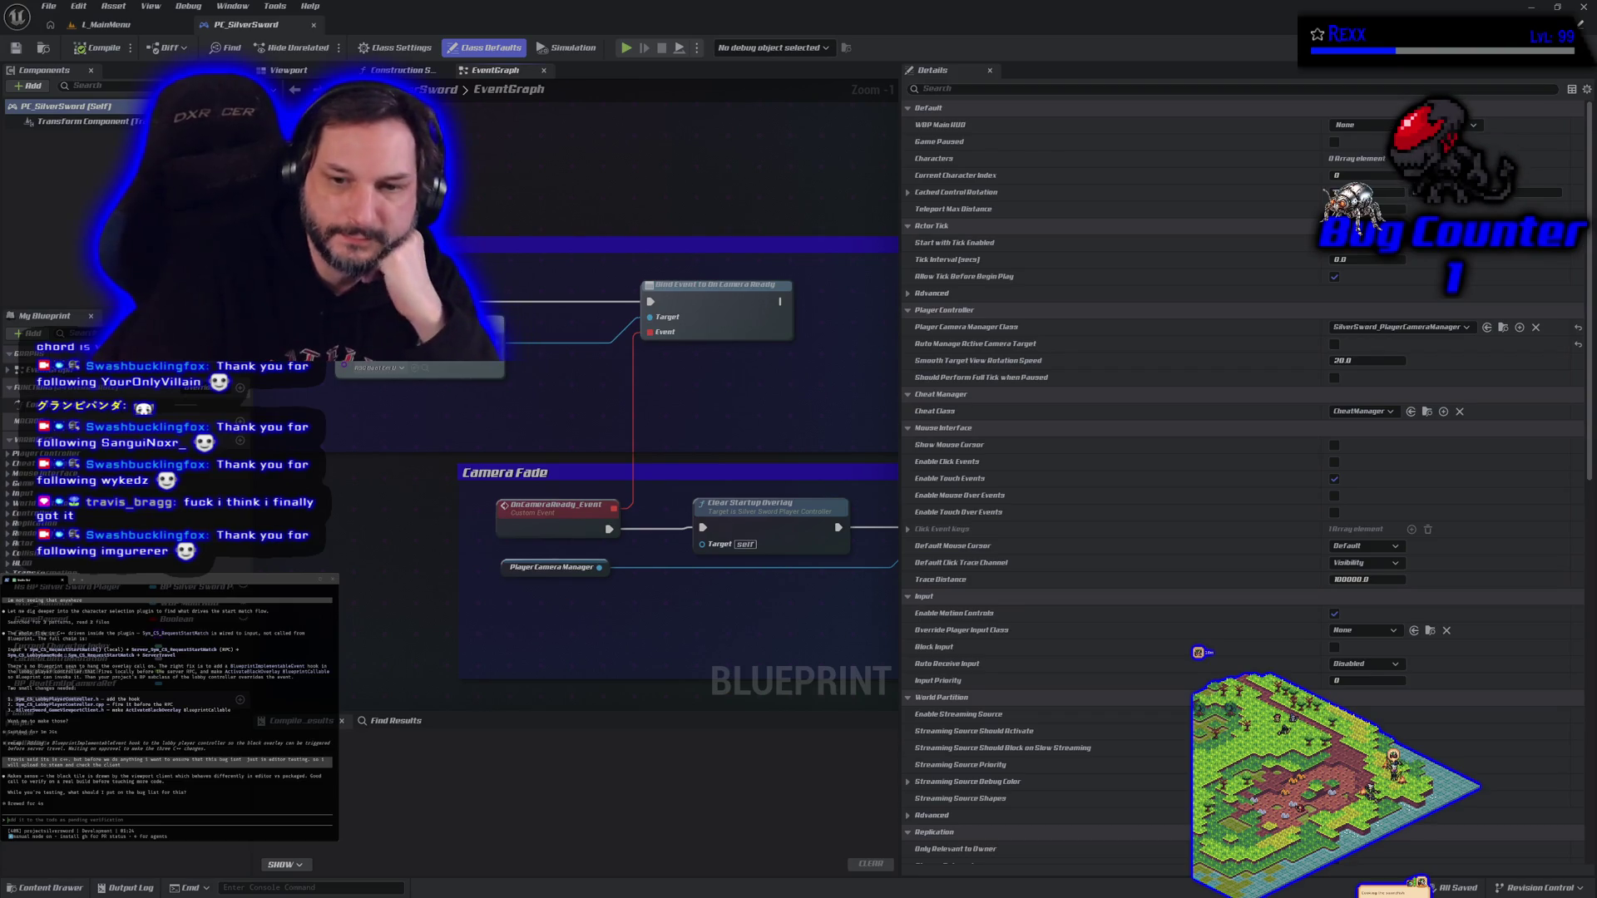
key(alt+Tab)
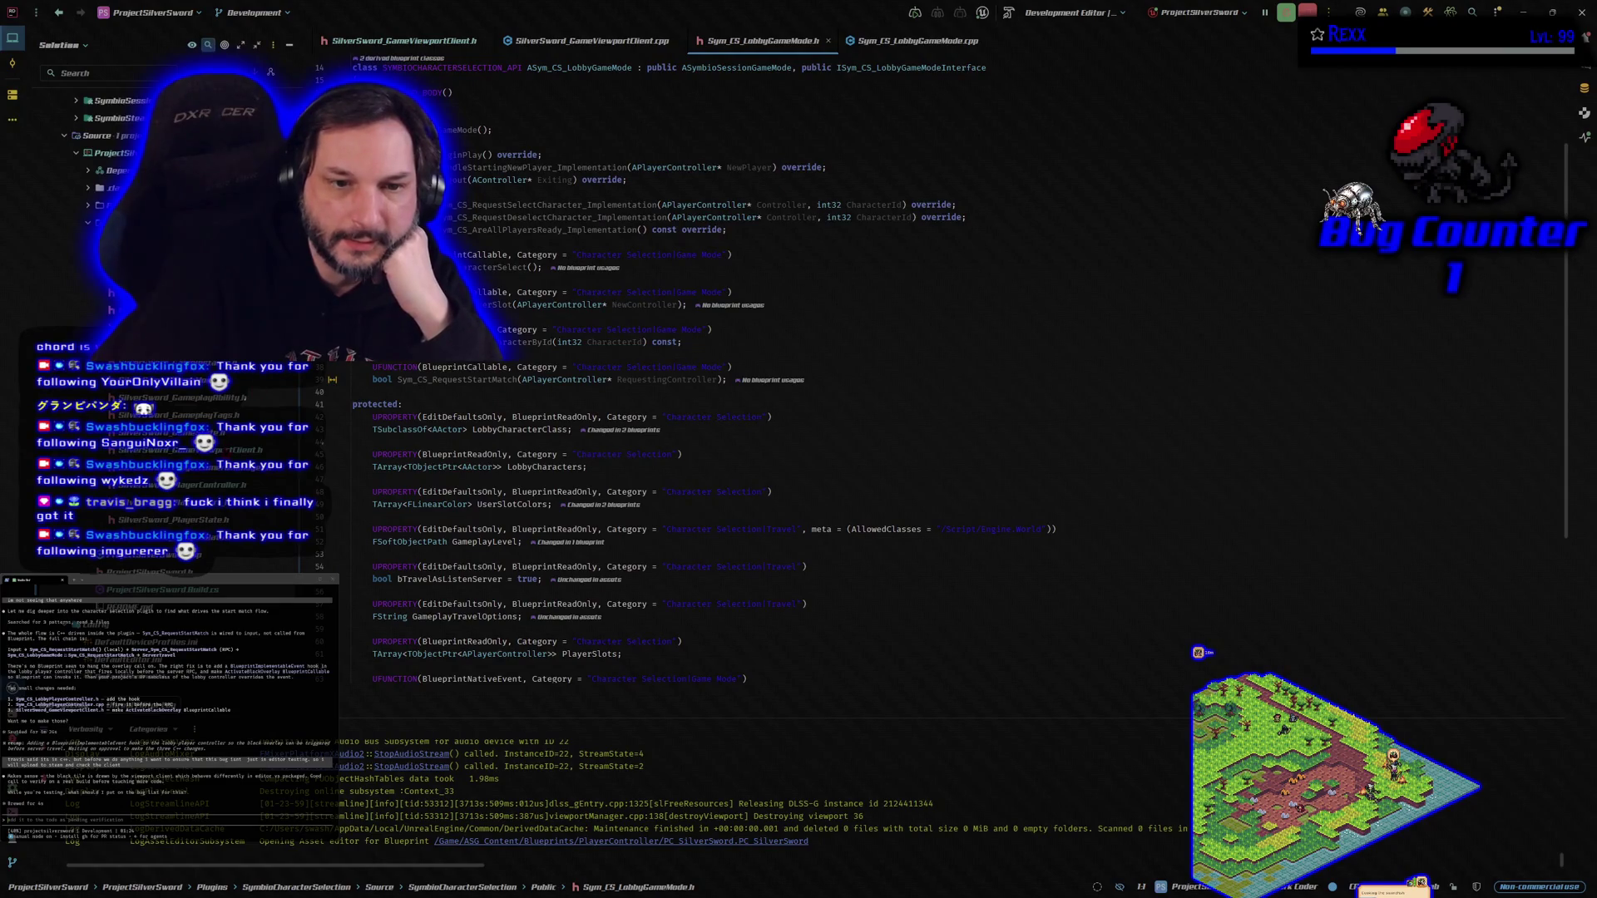
Open SilverSword_GameViewportClient.h at the bBlackOverlayActive = false line.
click(166, 450)
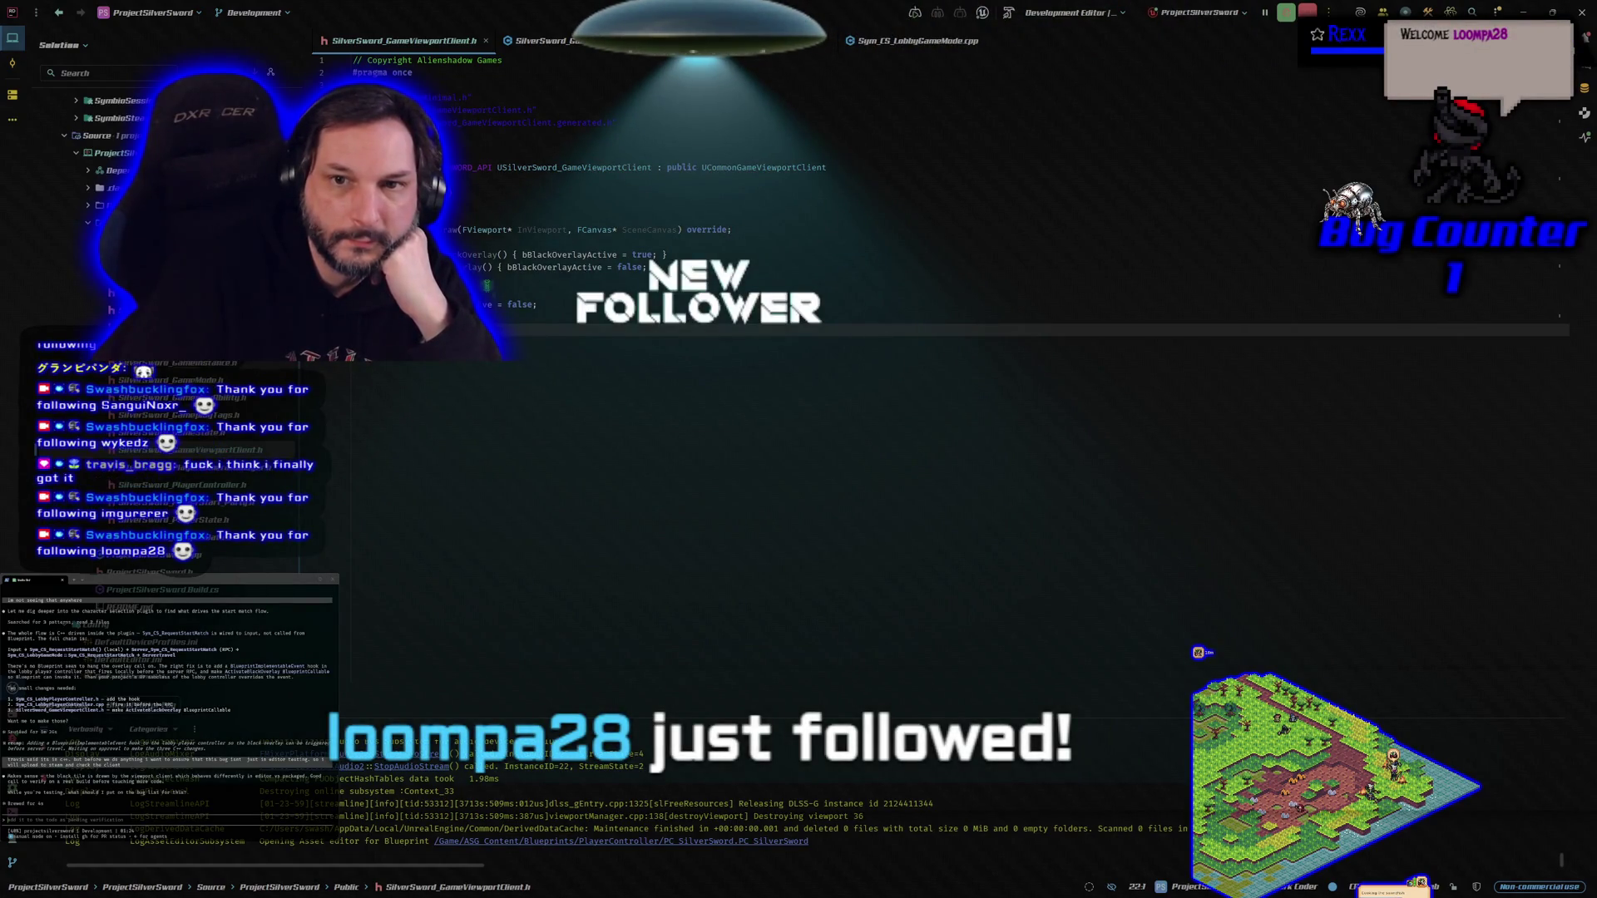
click(563, 303)
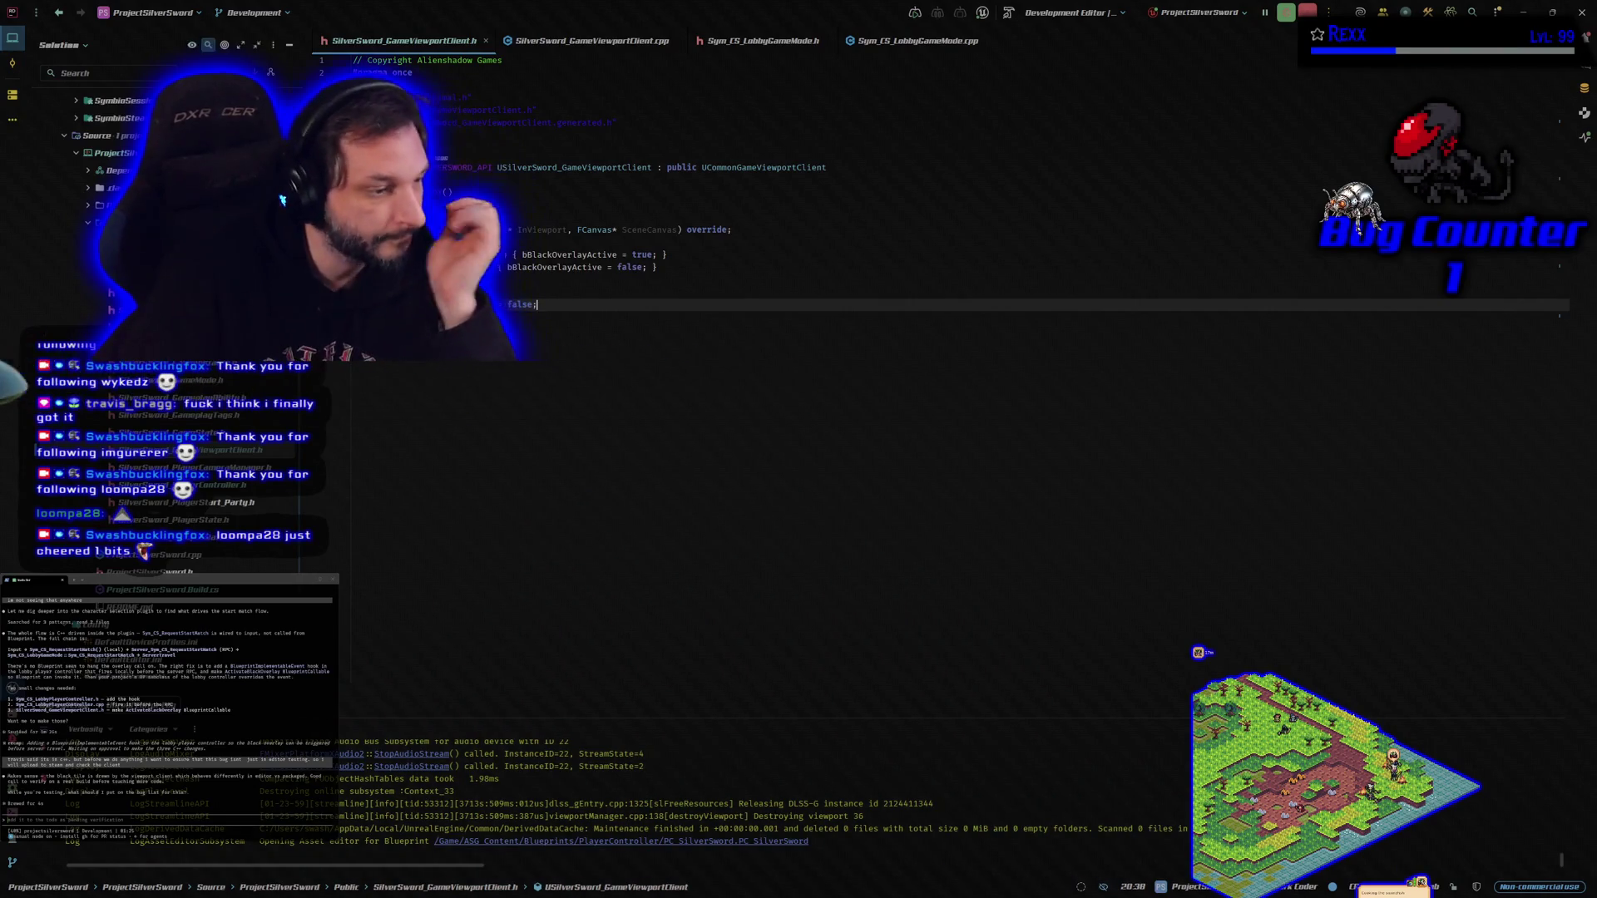
Review the Build.cs, PlayerController.h and PlayerController.cpp diffs, then go back to Rider.
key(ctrl+k)
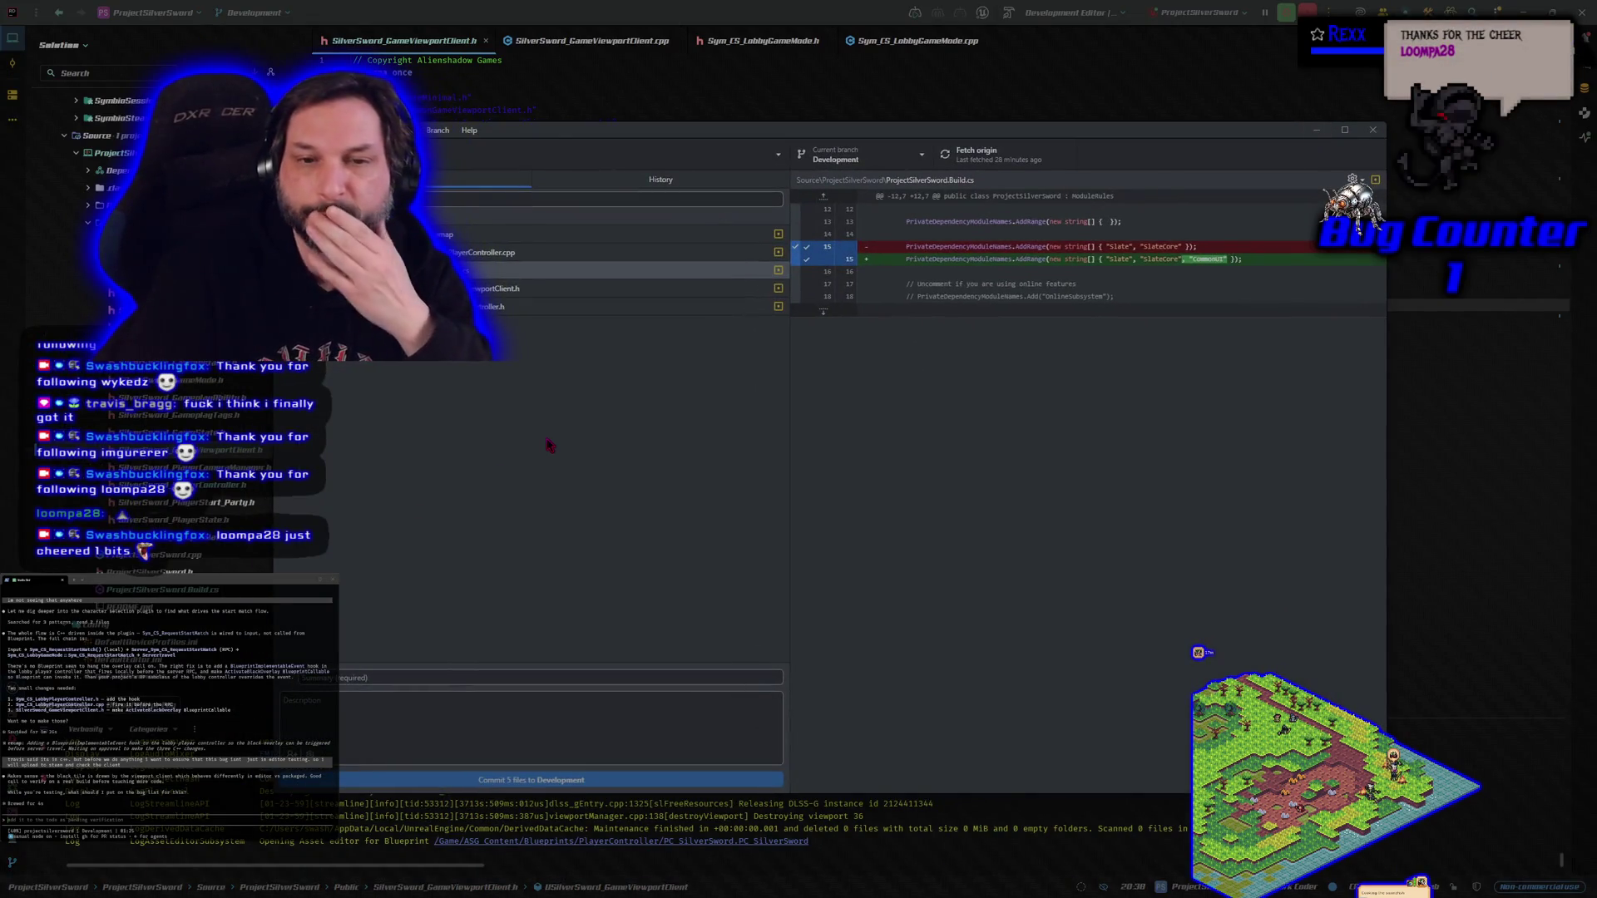
key(Down)
key(Down)
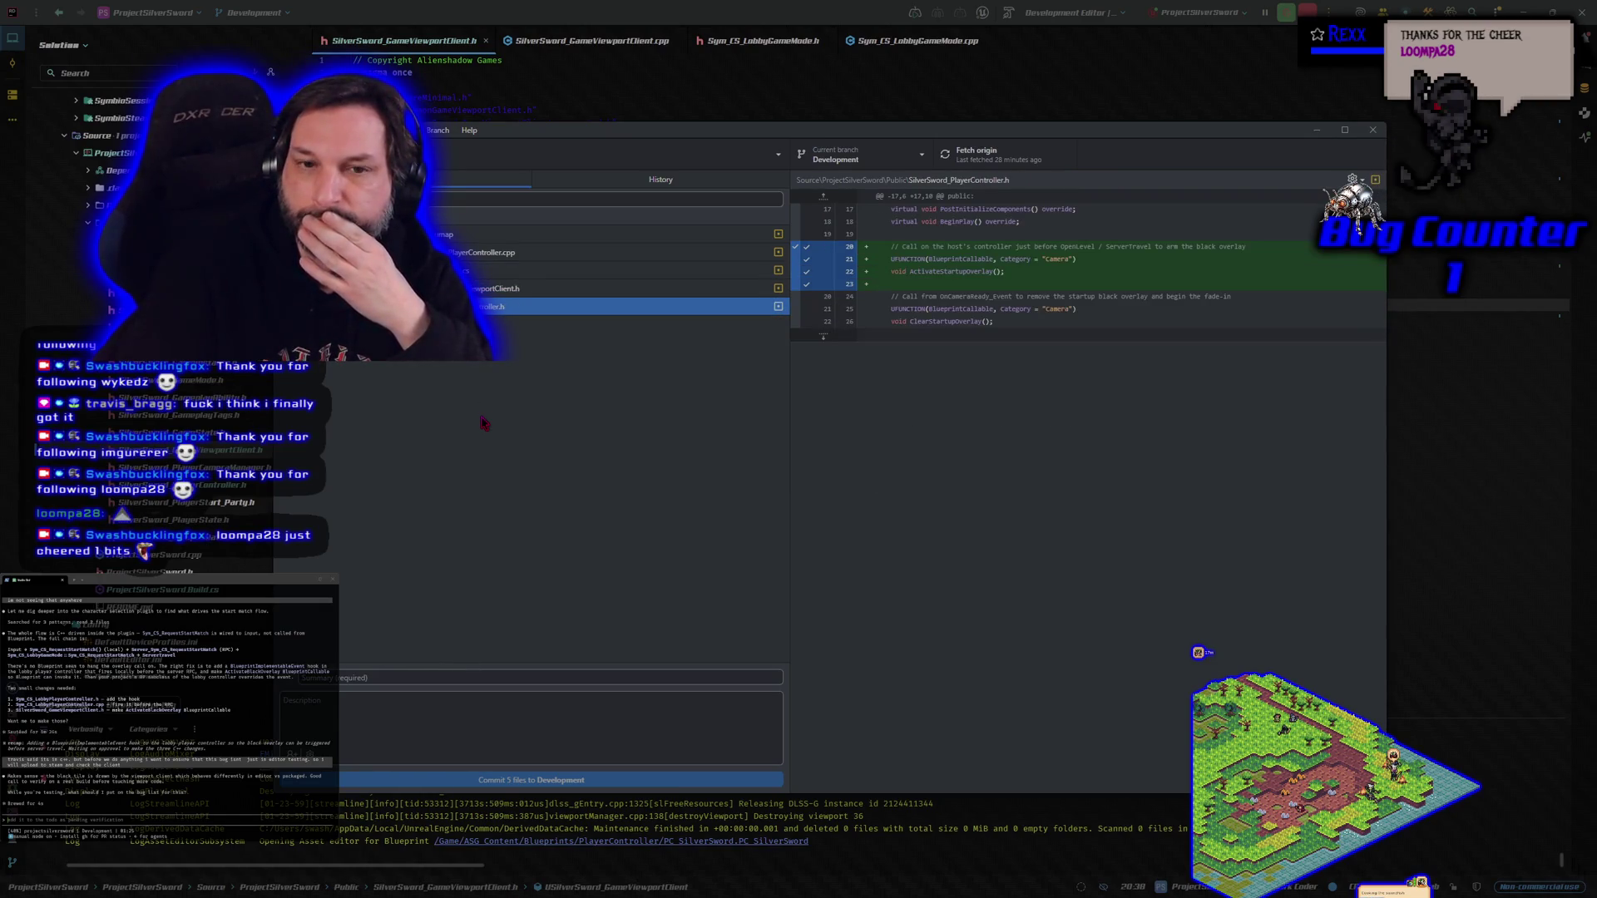
key(Up)
key(Up)
key(Up)
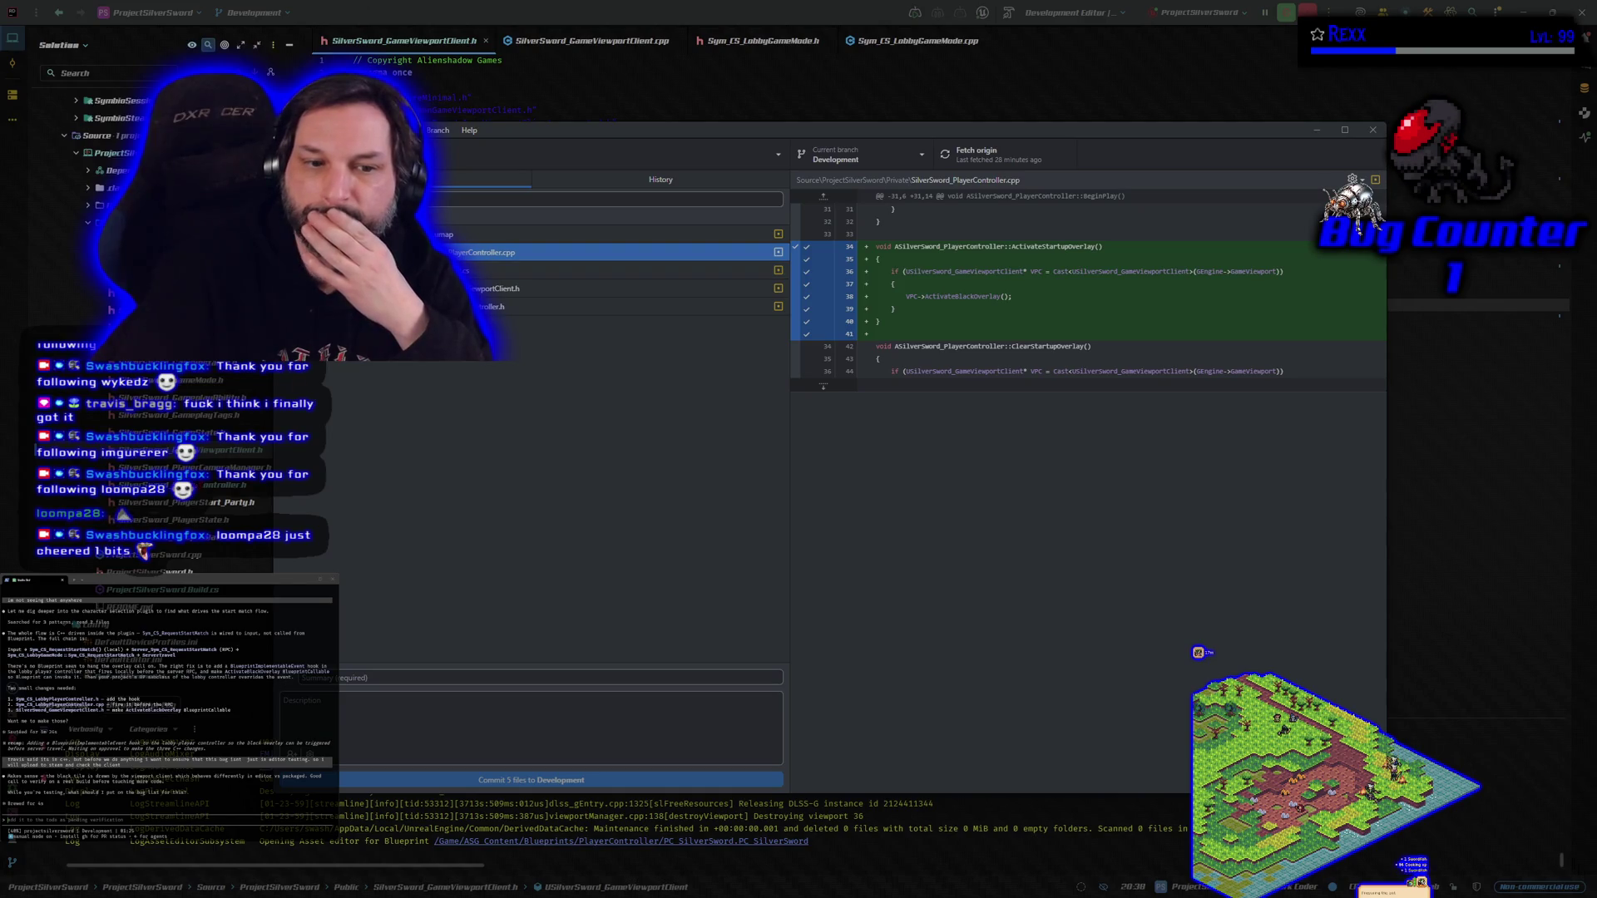
key(alt+Tab)
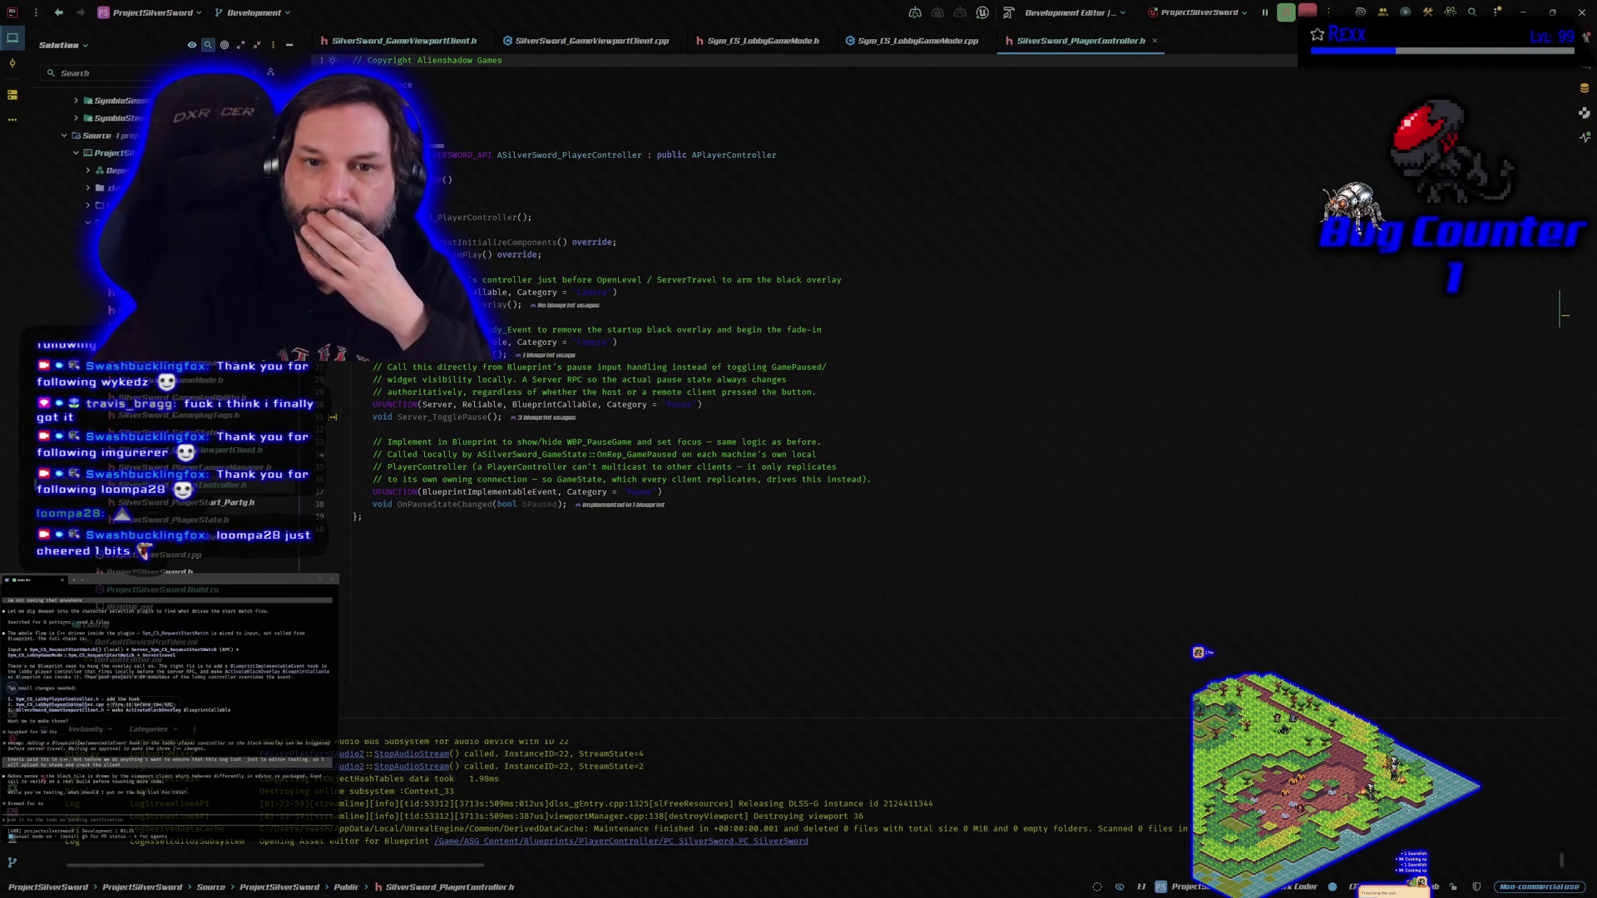
Open SilverSword_PlayerController.cpp and compare its ActivateStartupOverlay code with the GitHub Desktop diff.
key(alt+o)
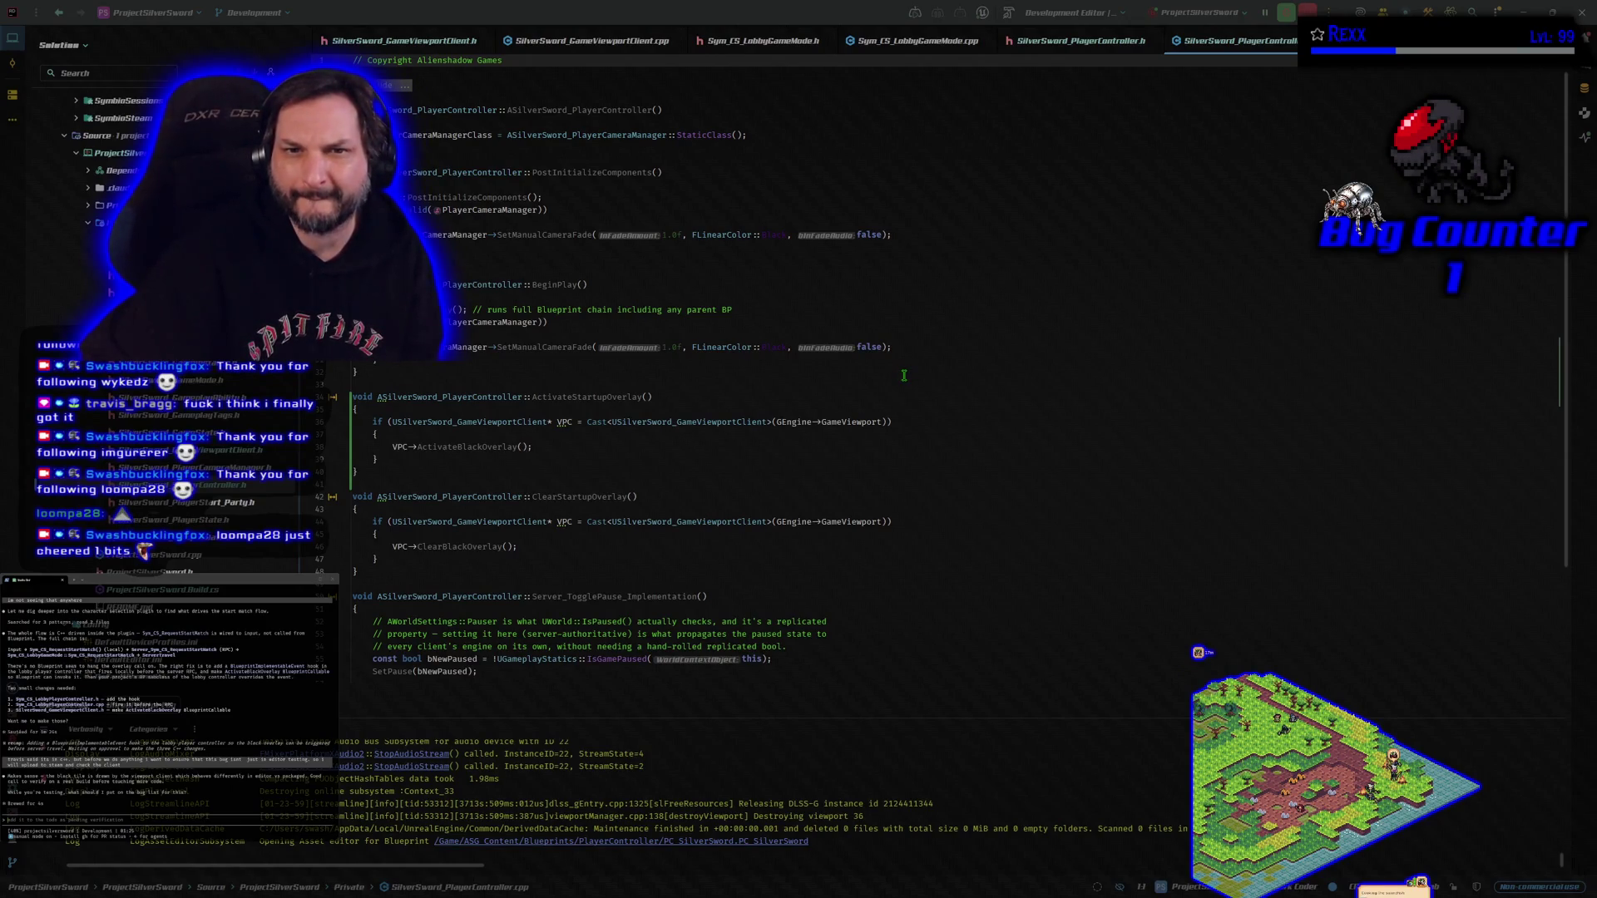
key(alt+Tab)
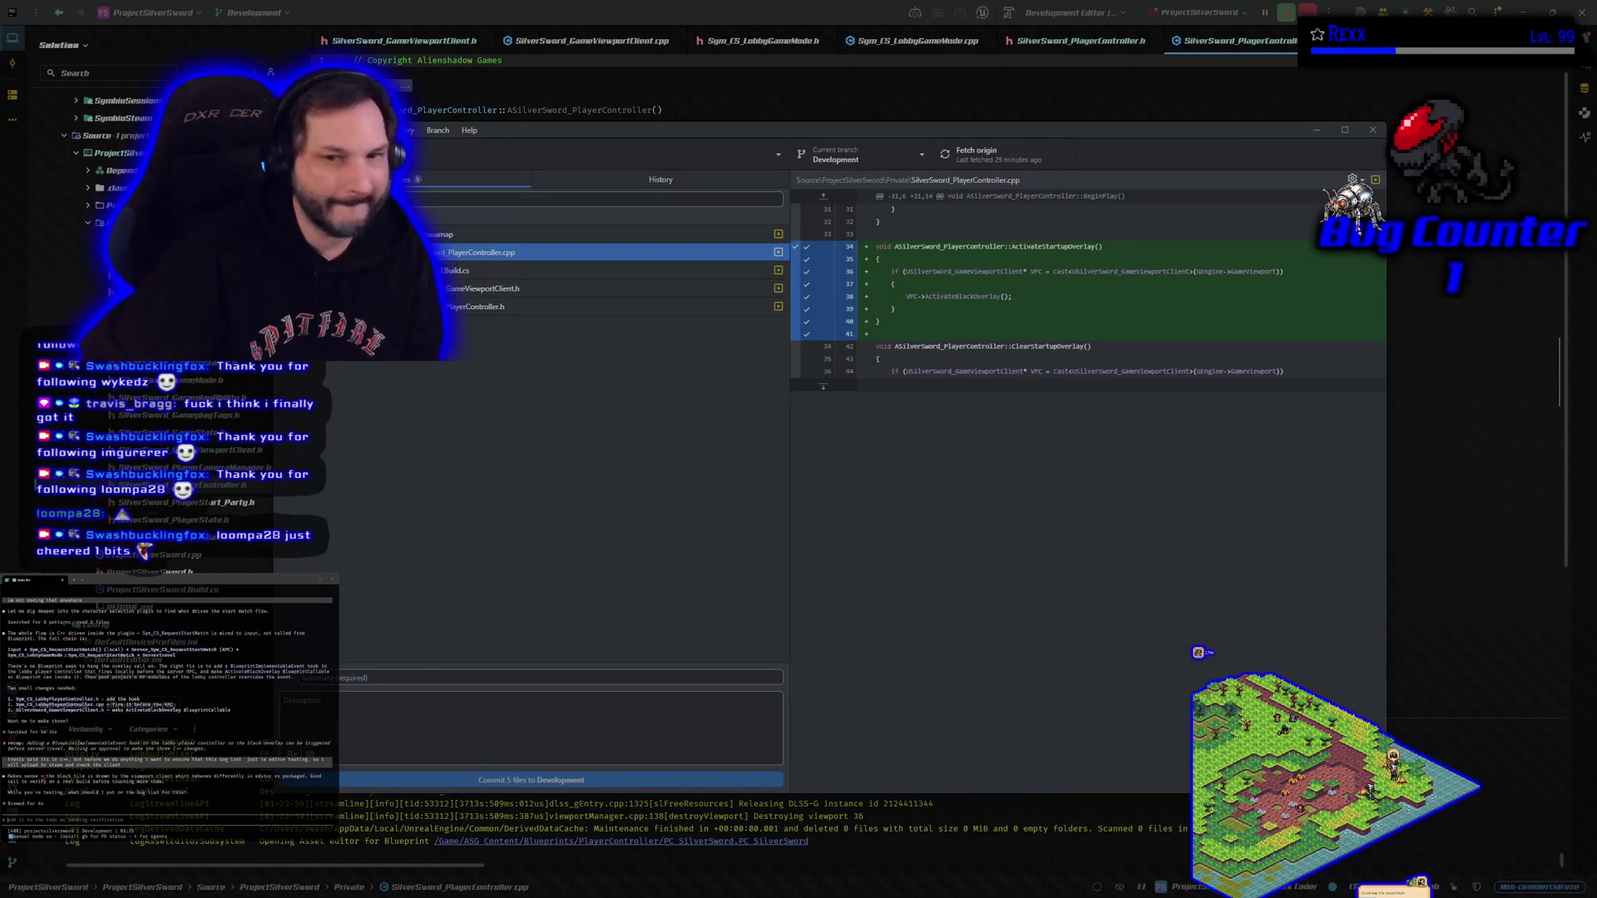
key(alt+Tab)
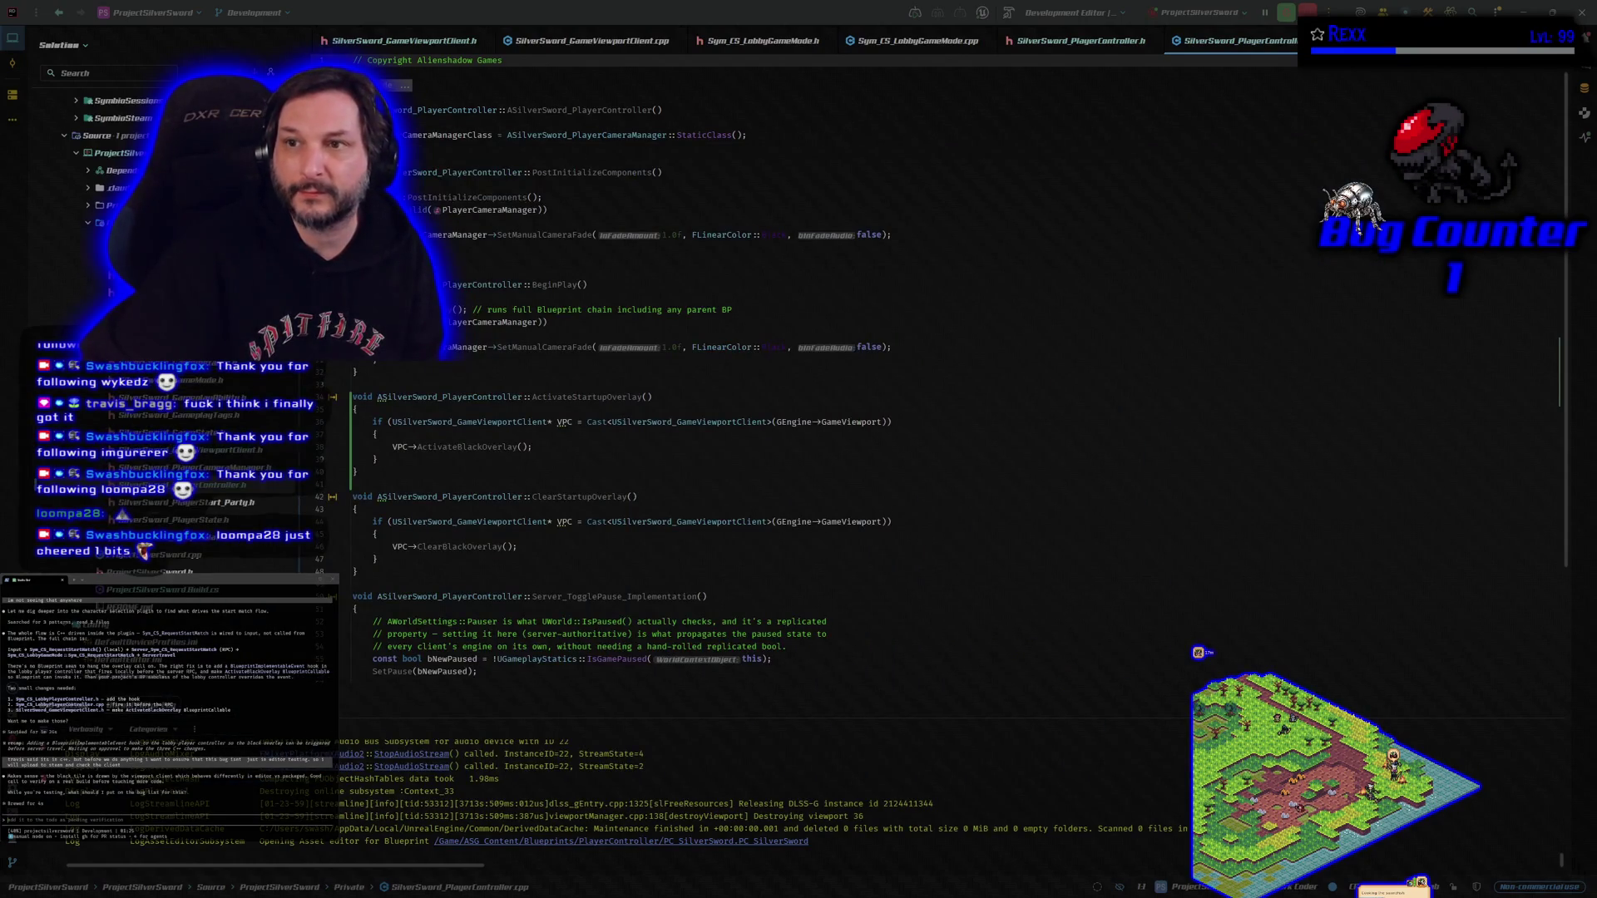
key(alt+Tab)
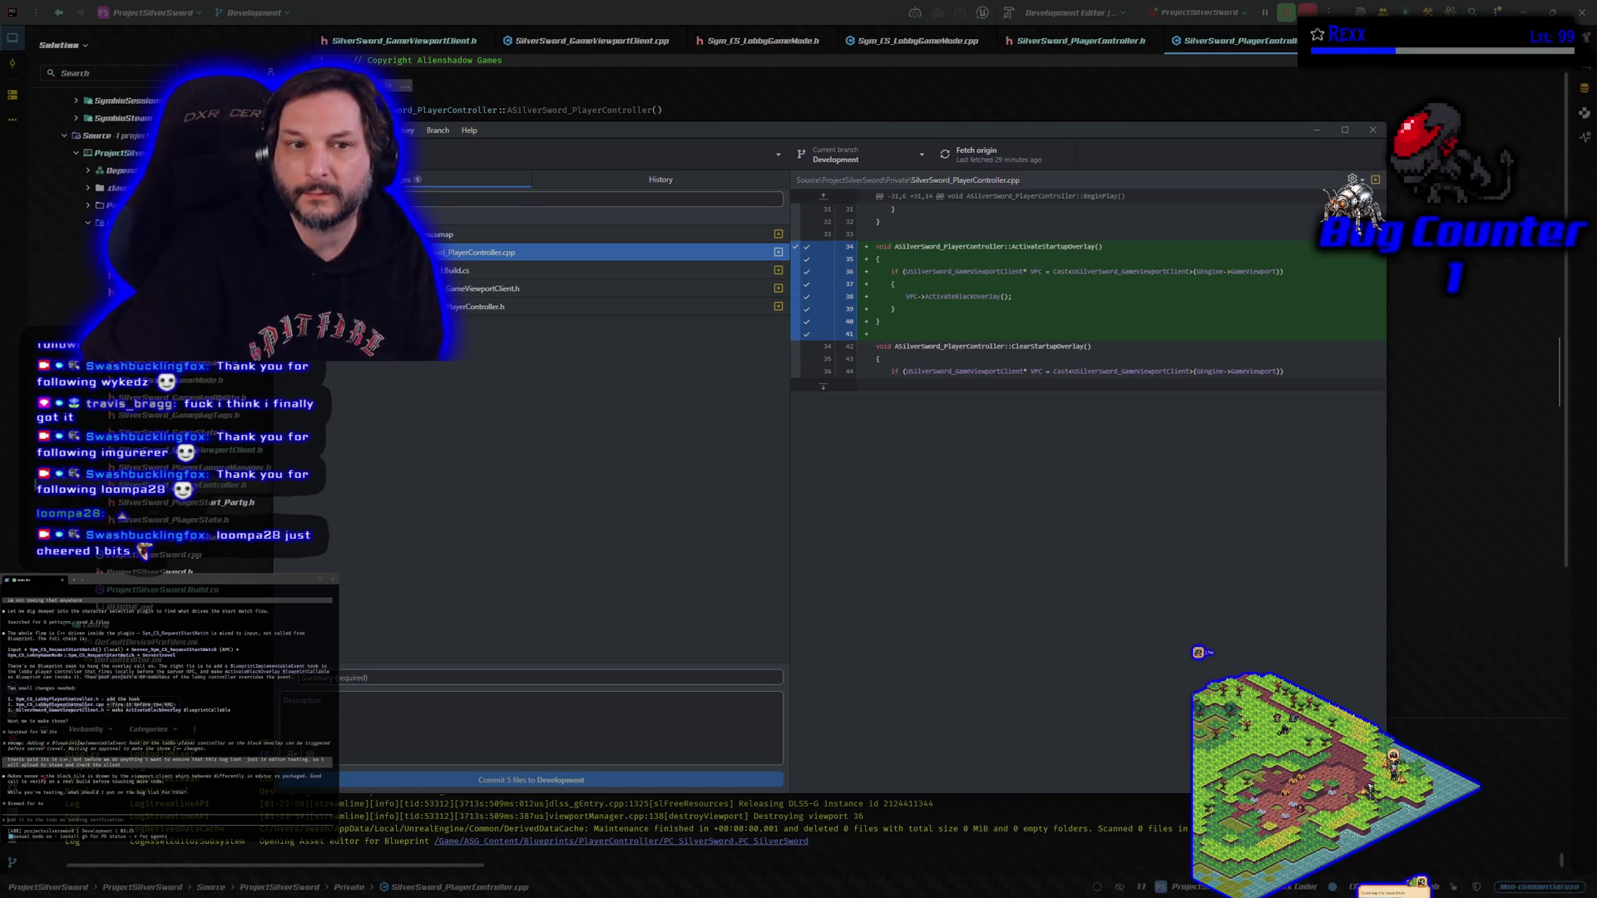
key(alt+Tab)
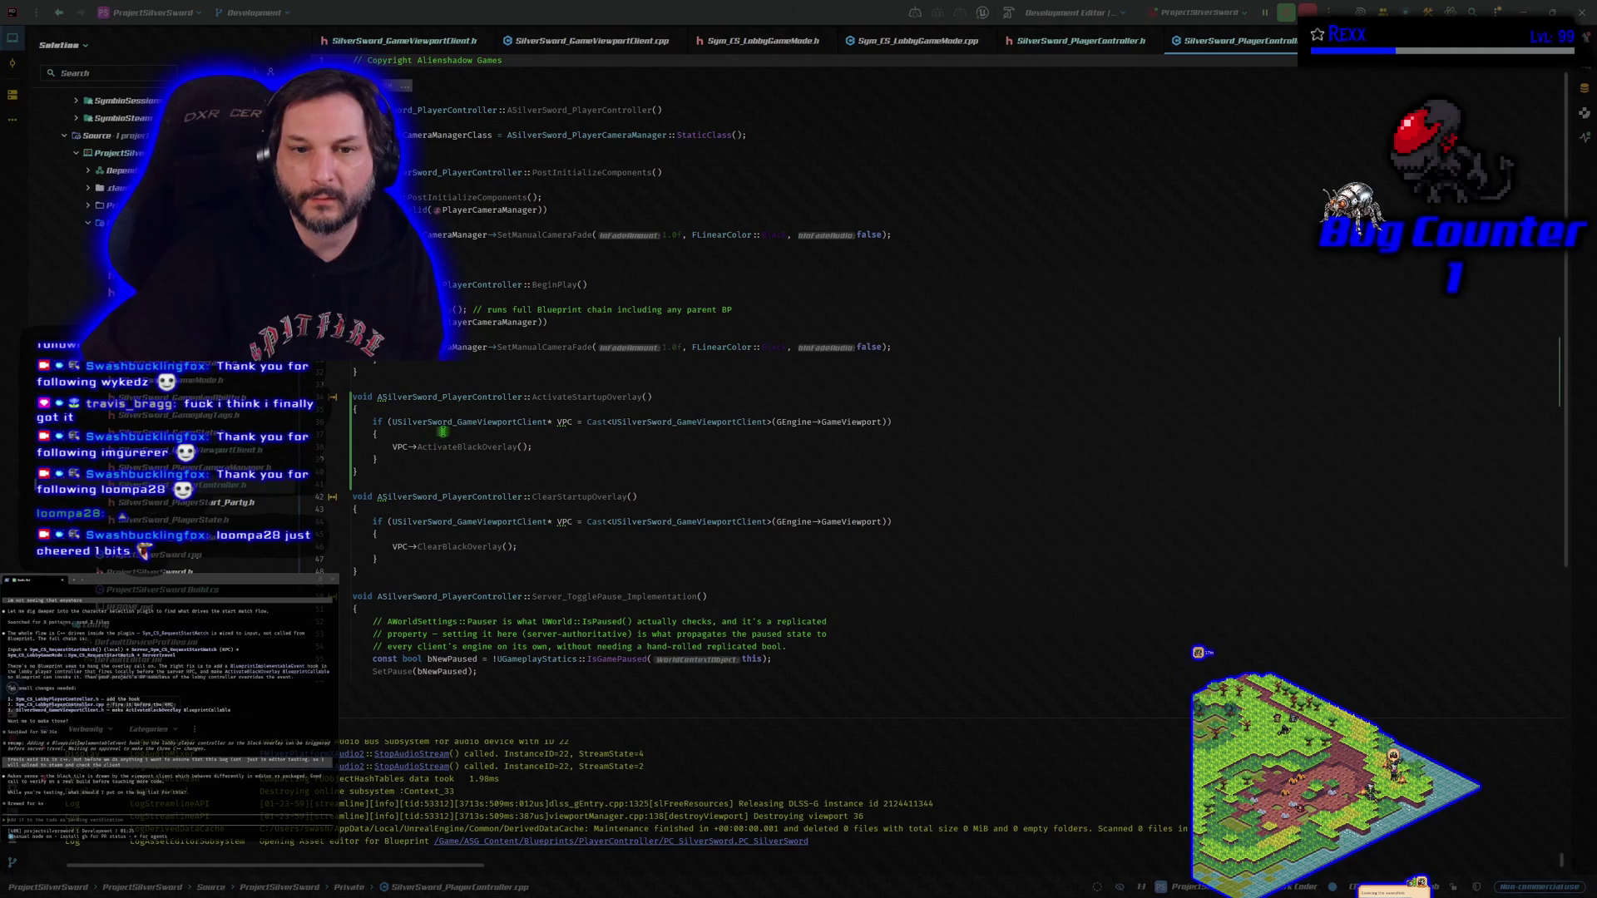
Comment out VPC->ActivateBlackOverlay() in ActivateStartupOverlay and rebuild successfully.
click(549, 446)
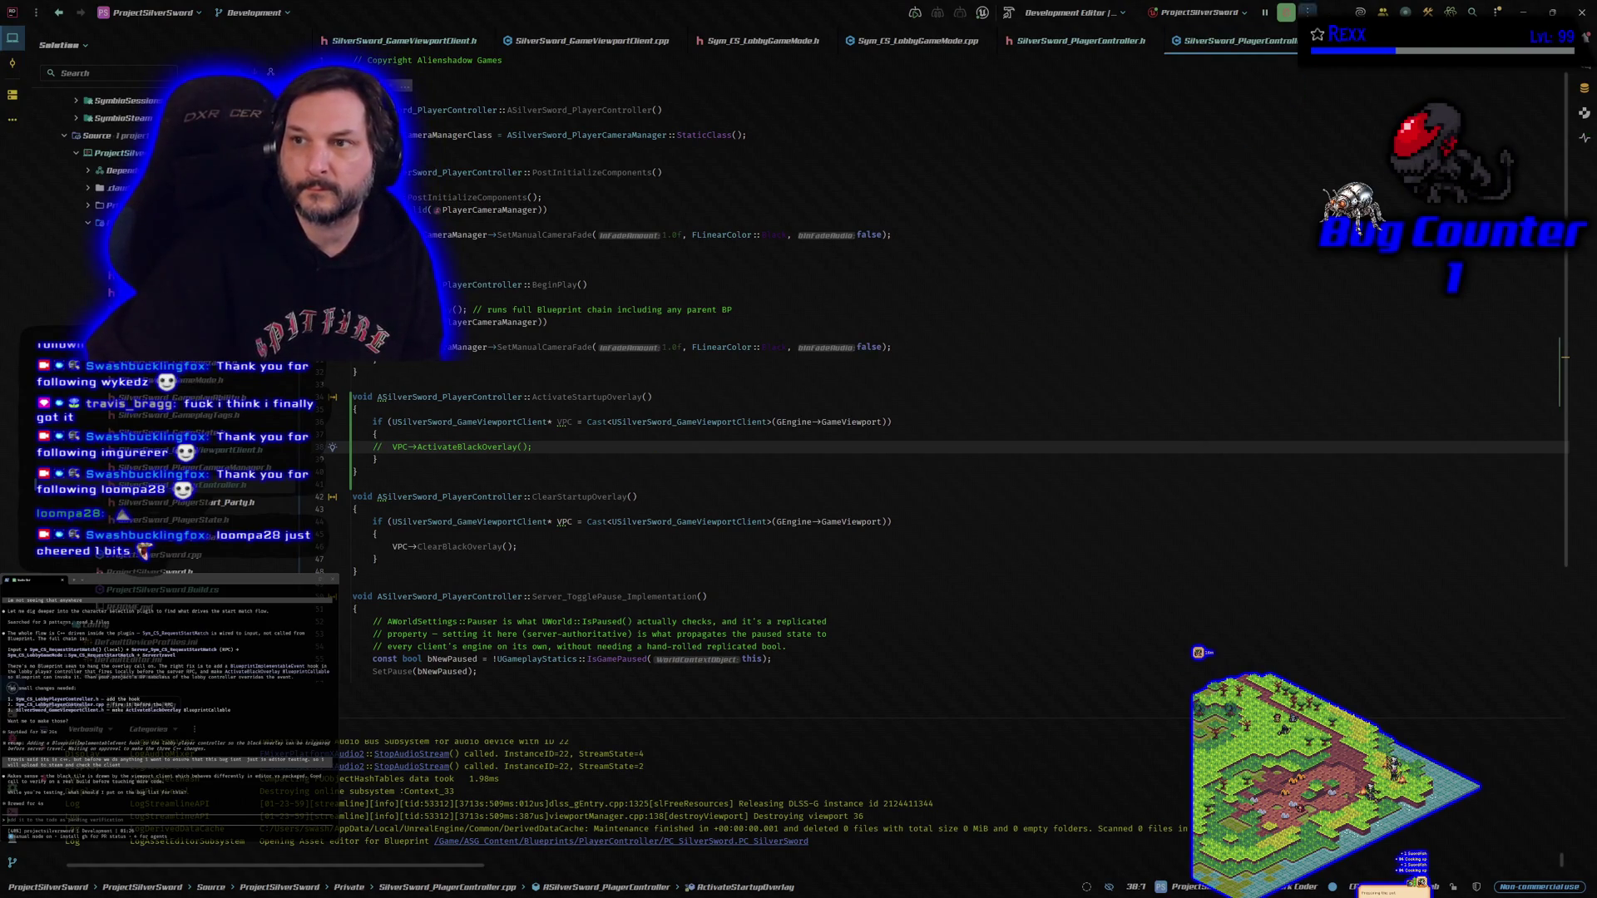
click(1009, 14)
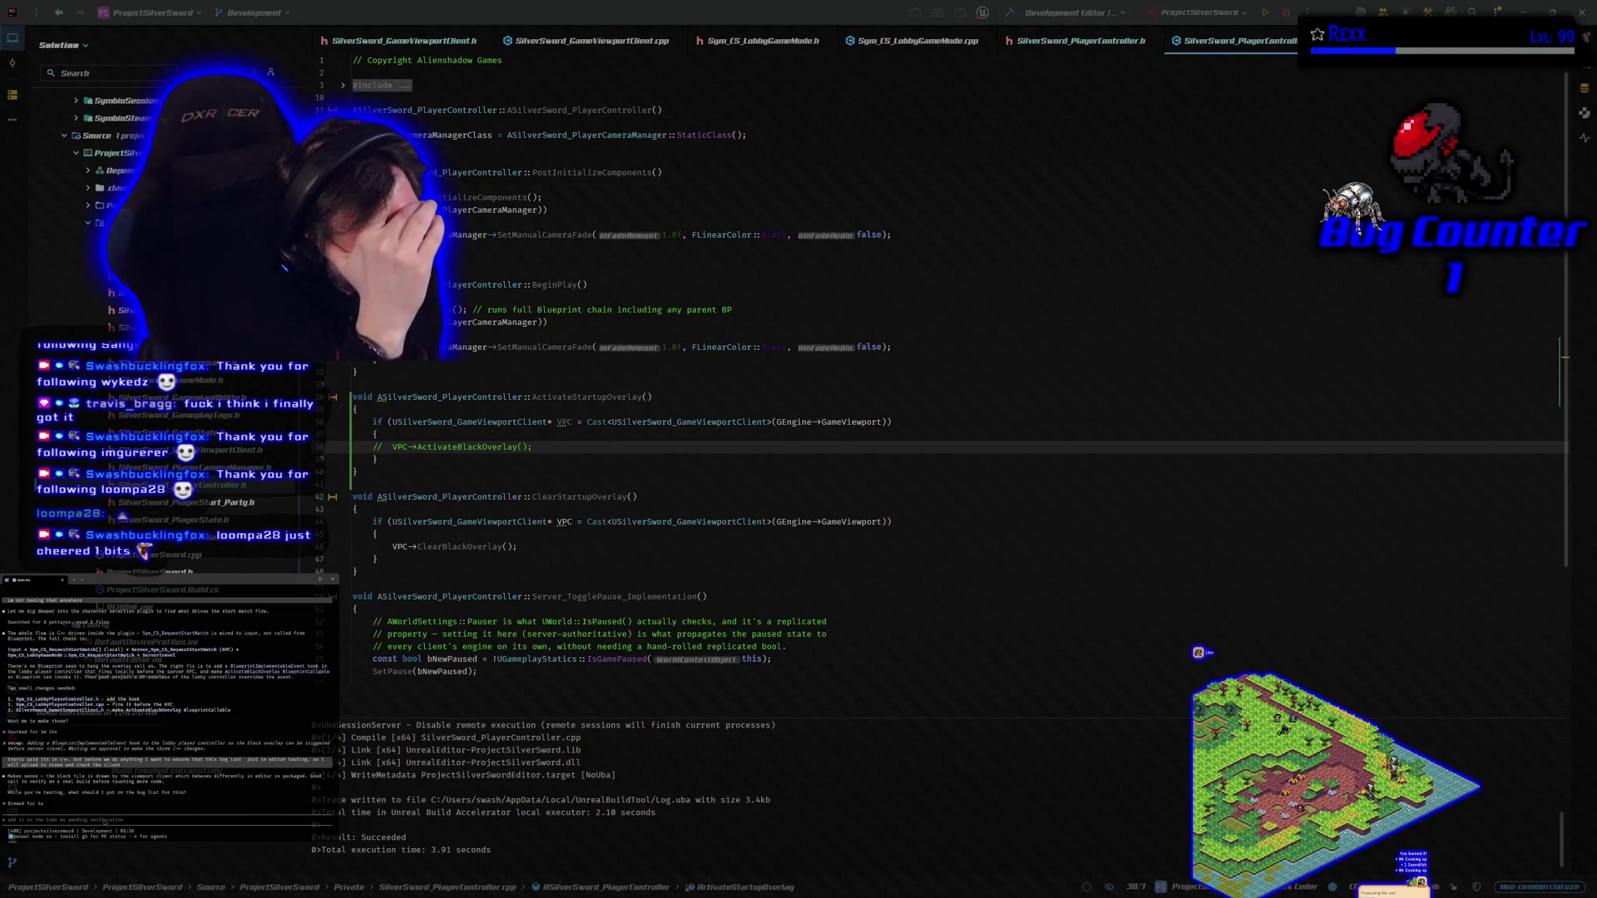
Type a note: in testing the screen stayed black, but in editor it faded from black.
text(so in t)
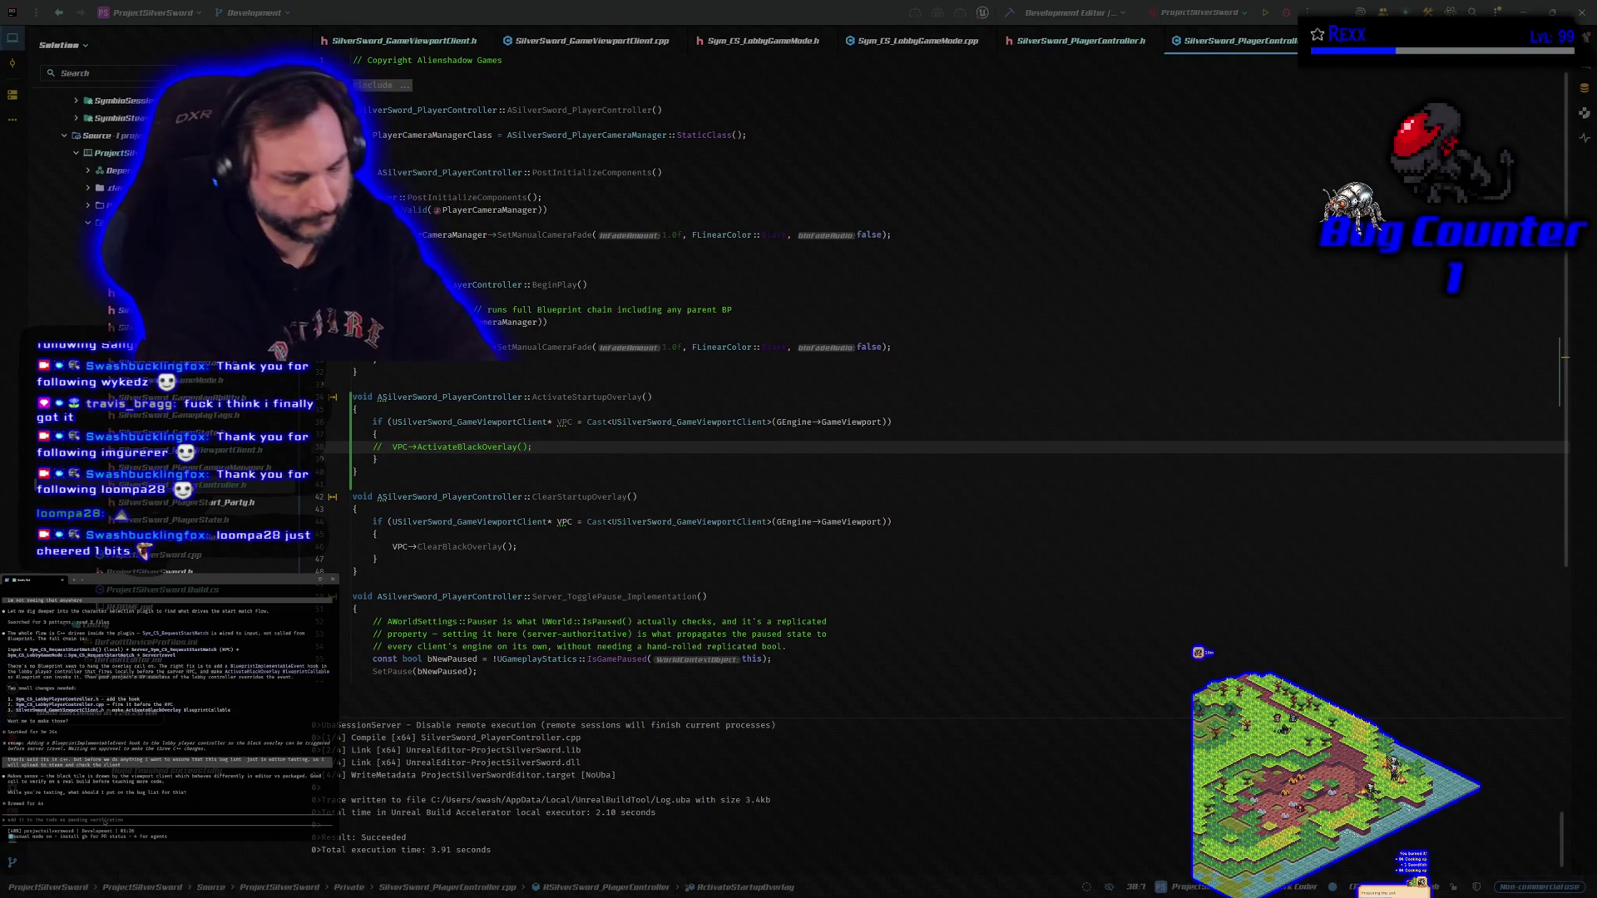
text(esting)
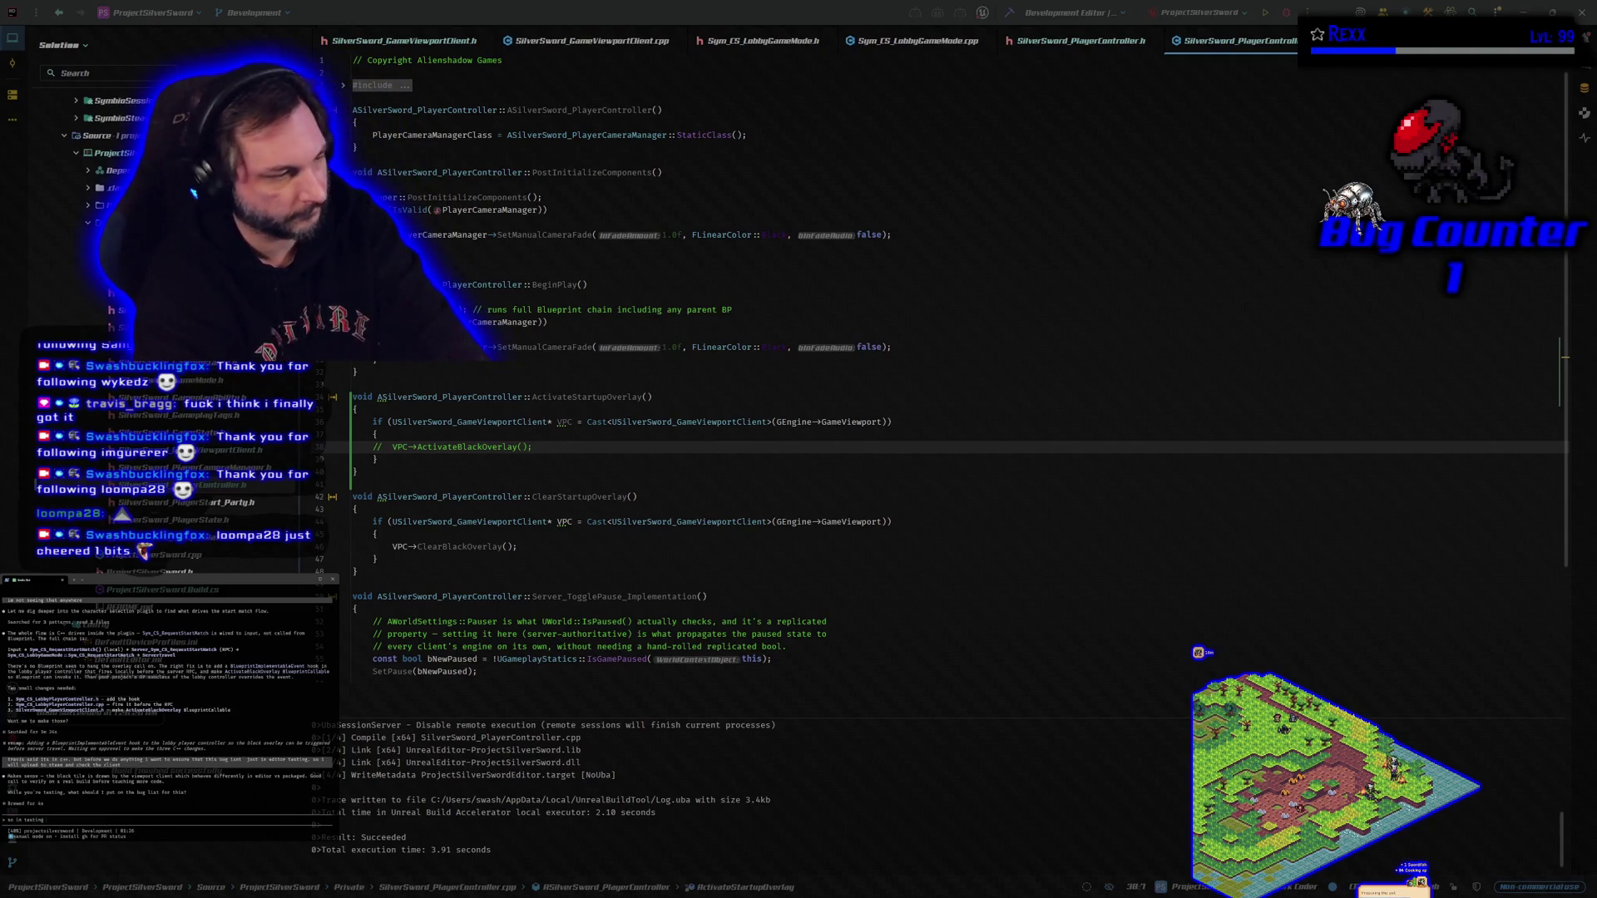
text( it still happened.)
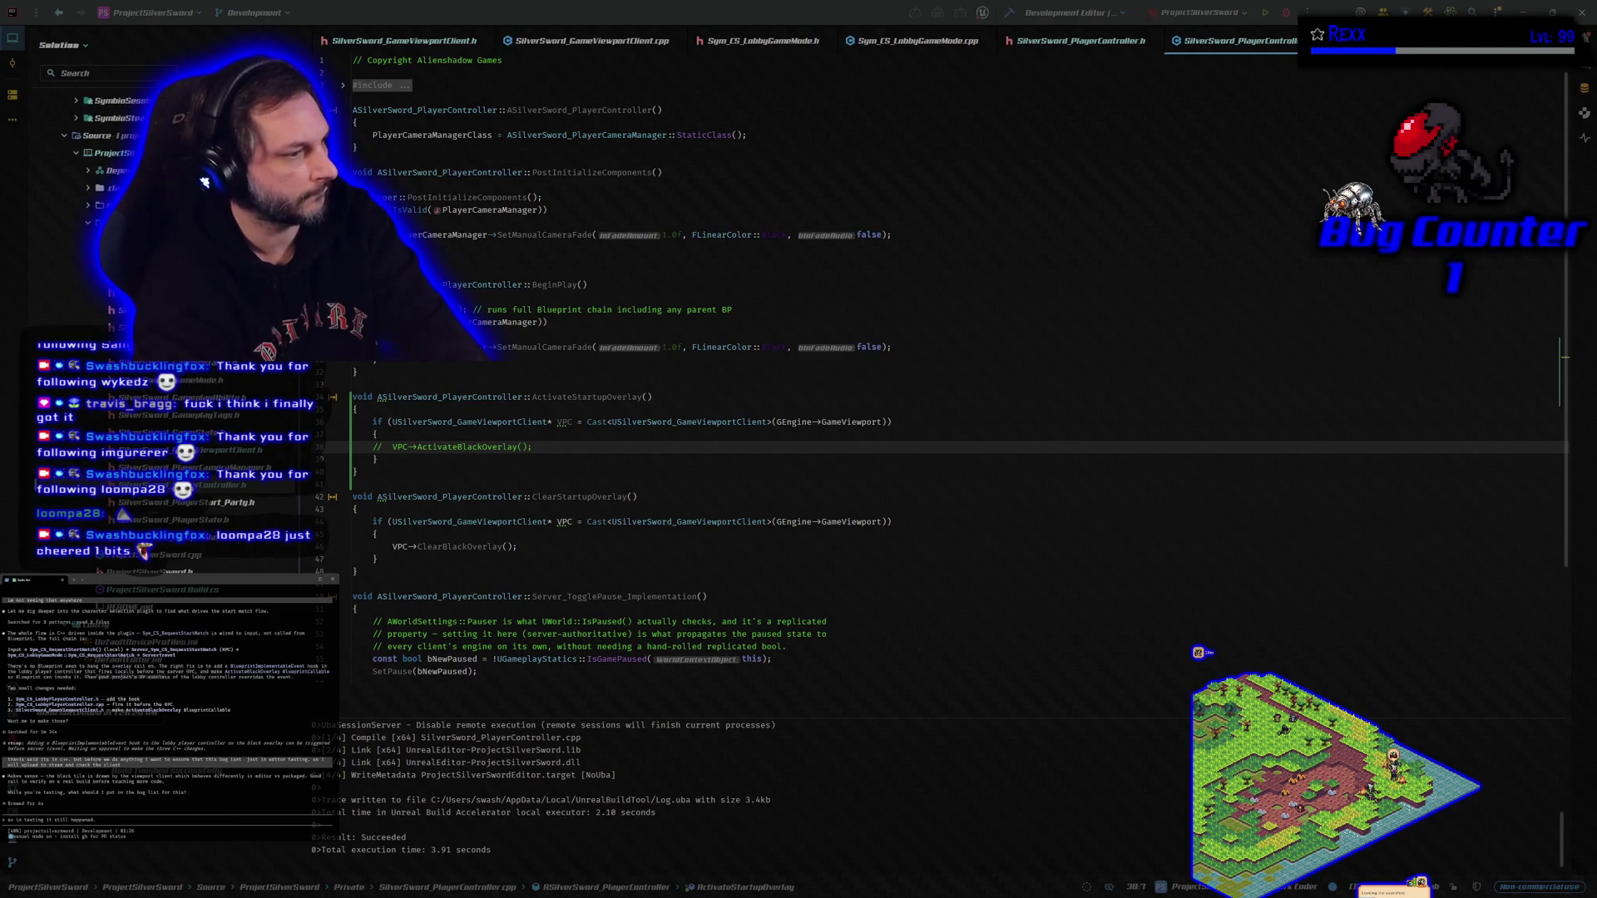
text(but then the acr)
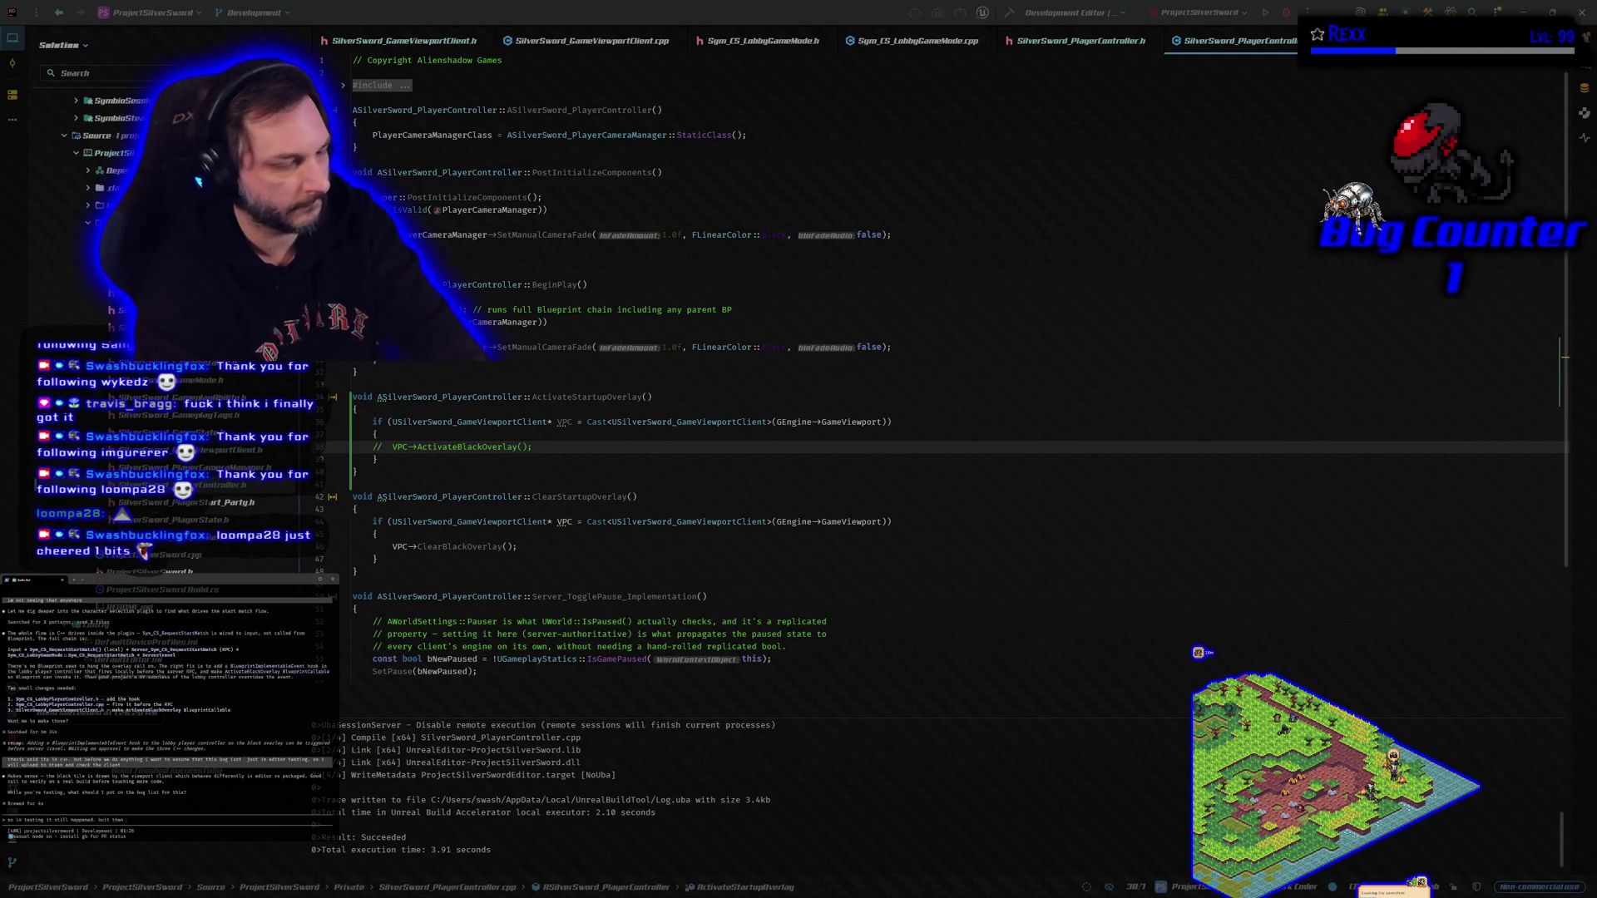
text(een sta)
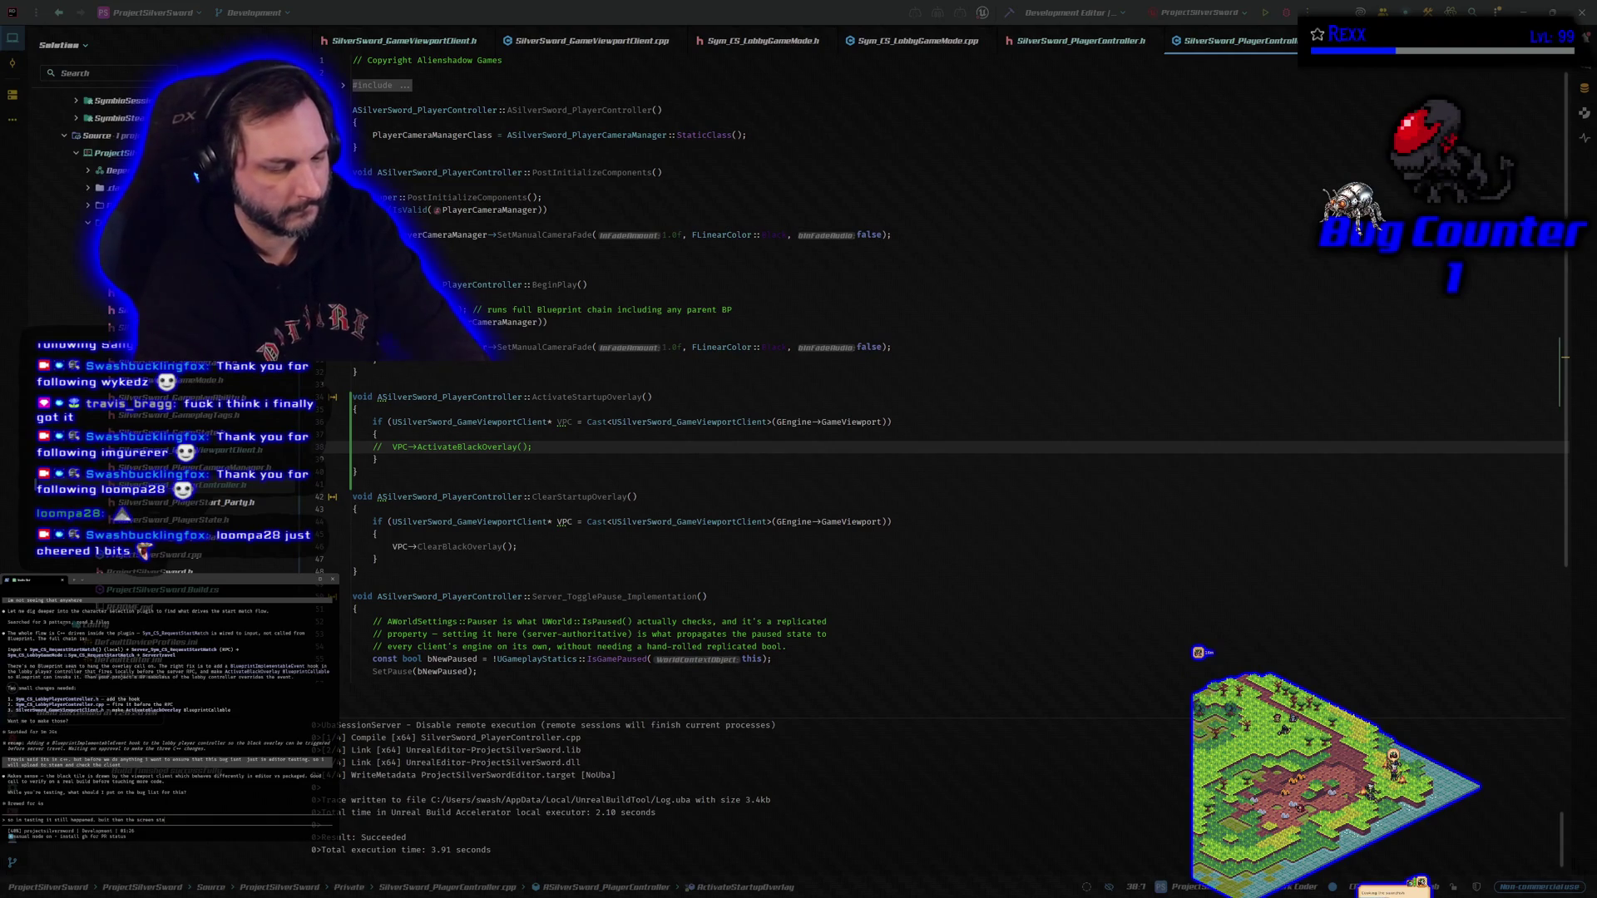
text(yed black.)
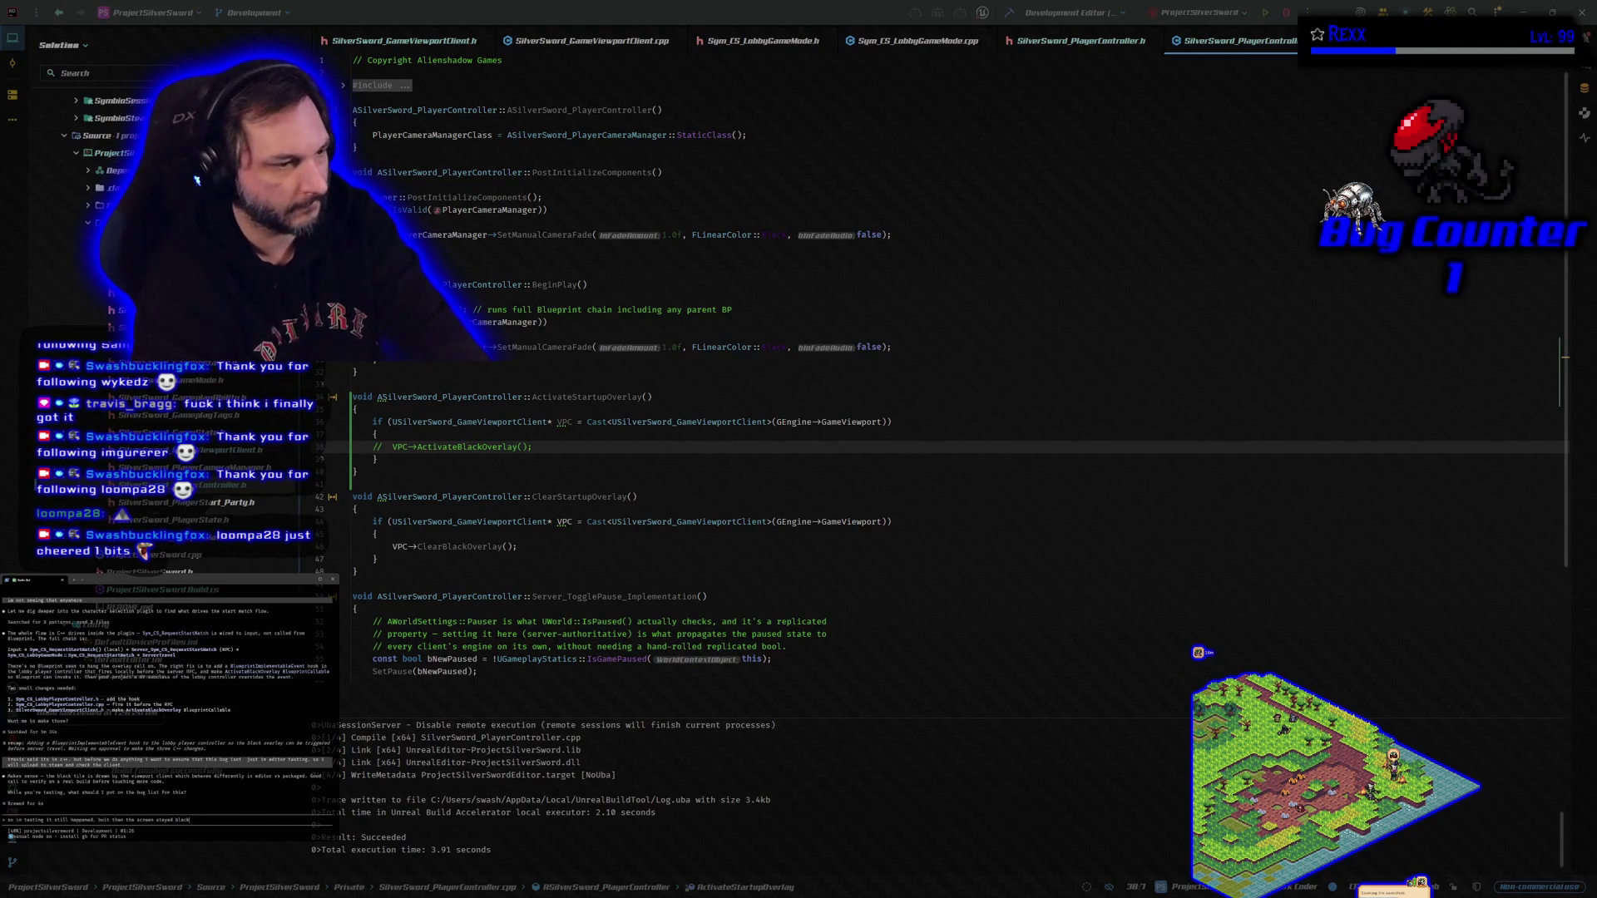
text( it nev)
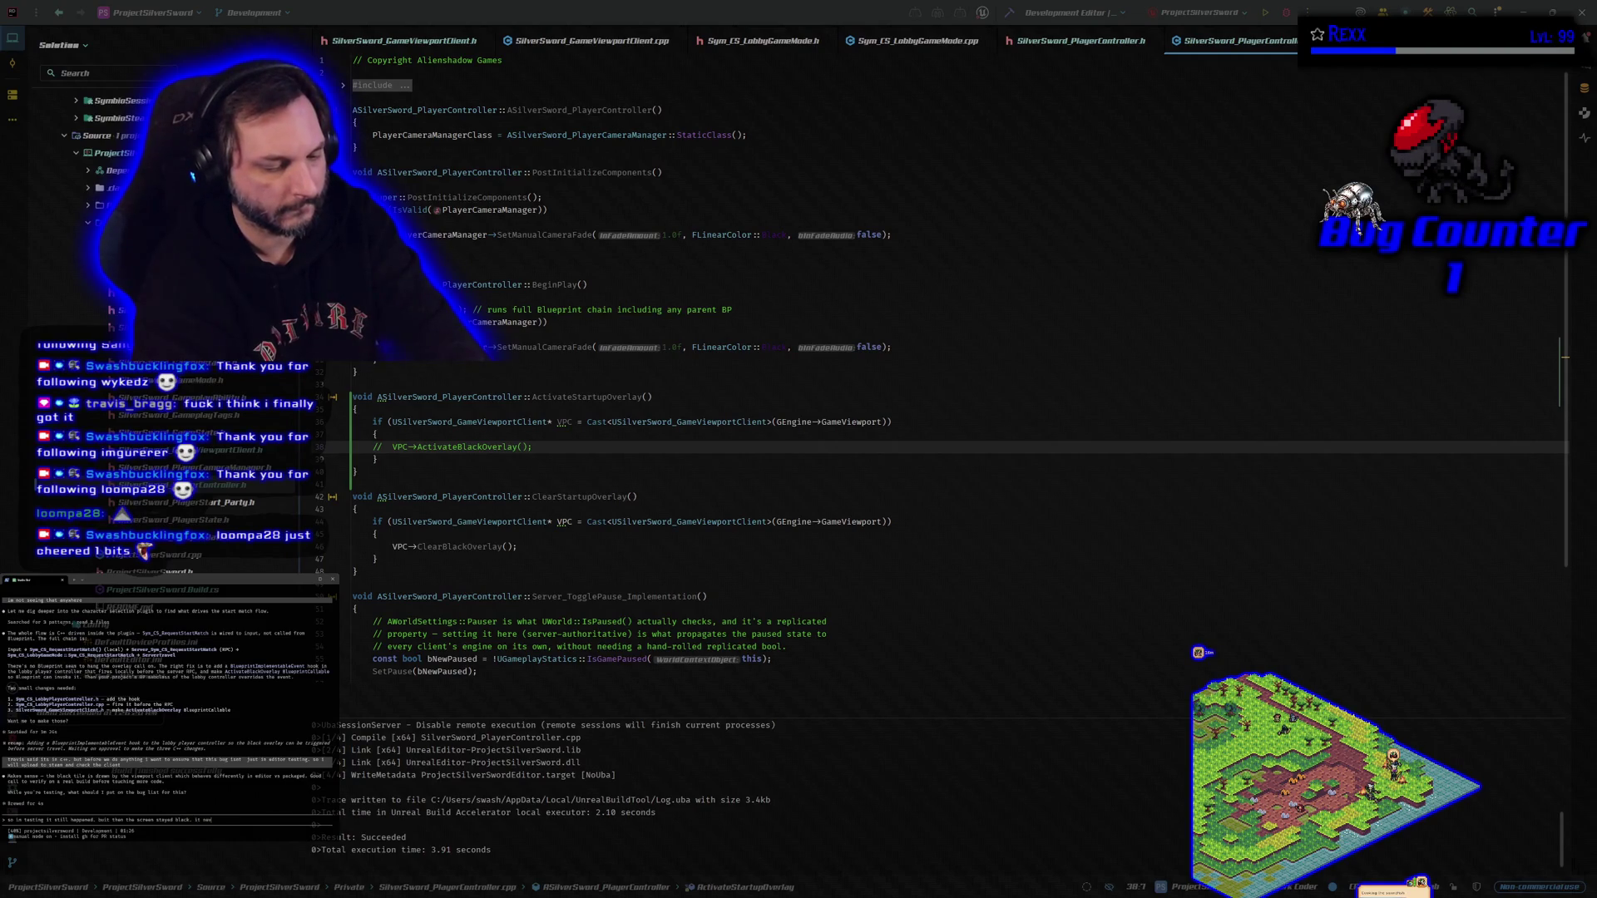
text(er f)
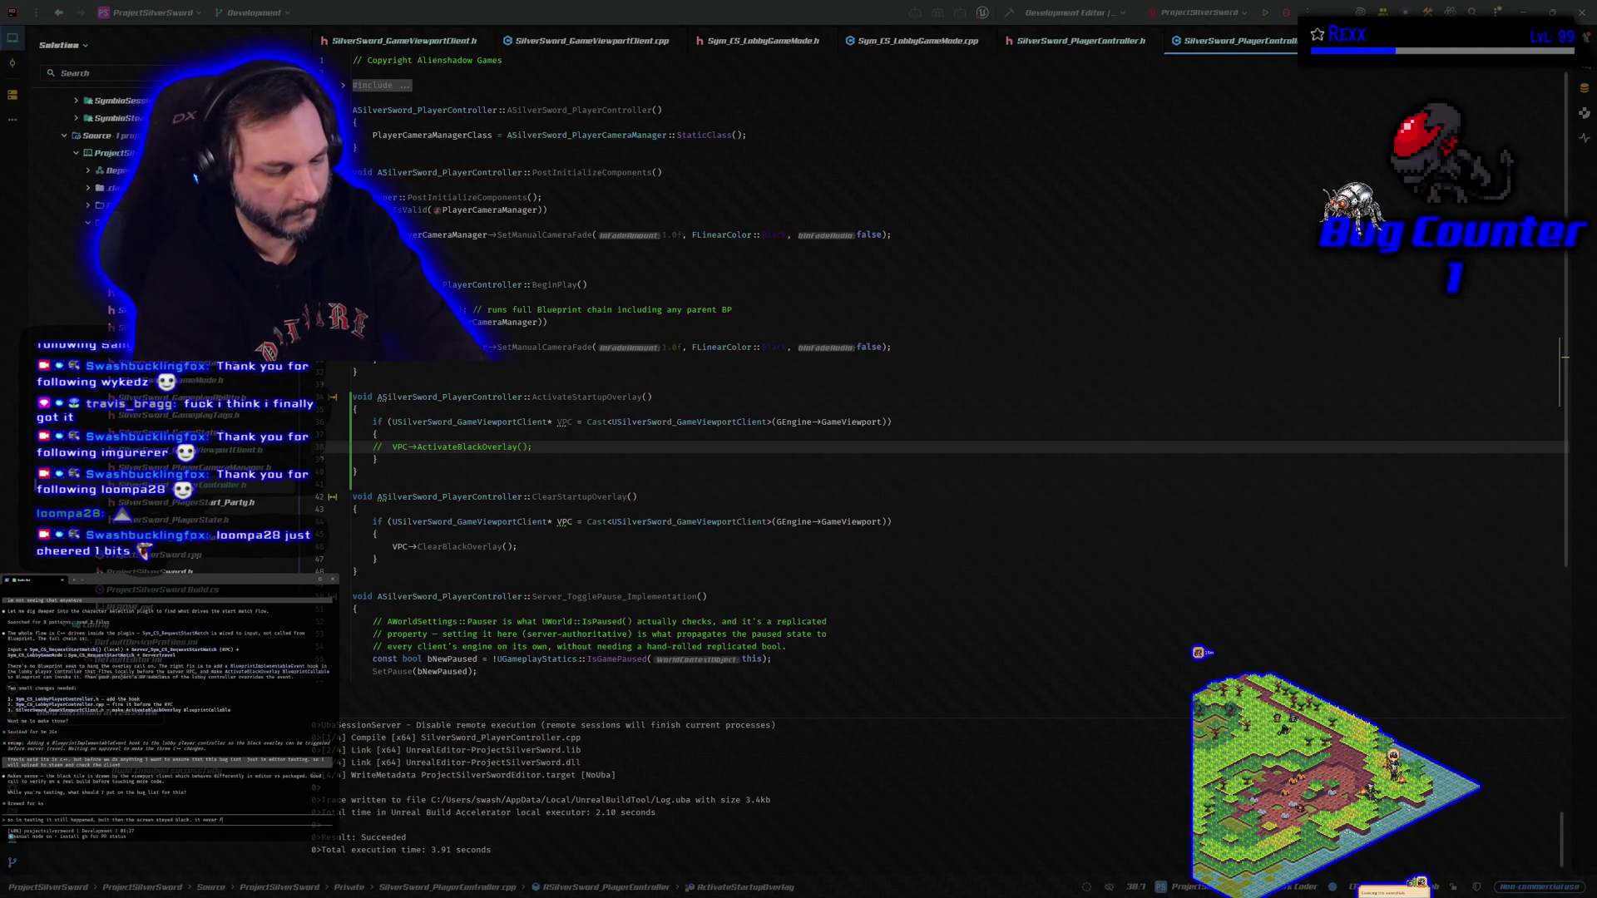
text(aded)
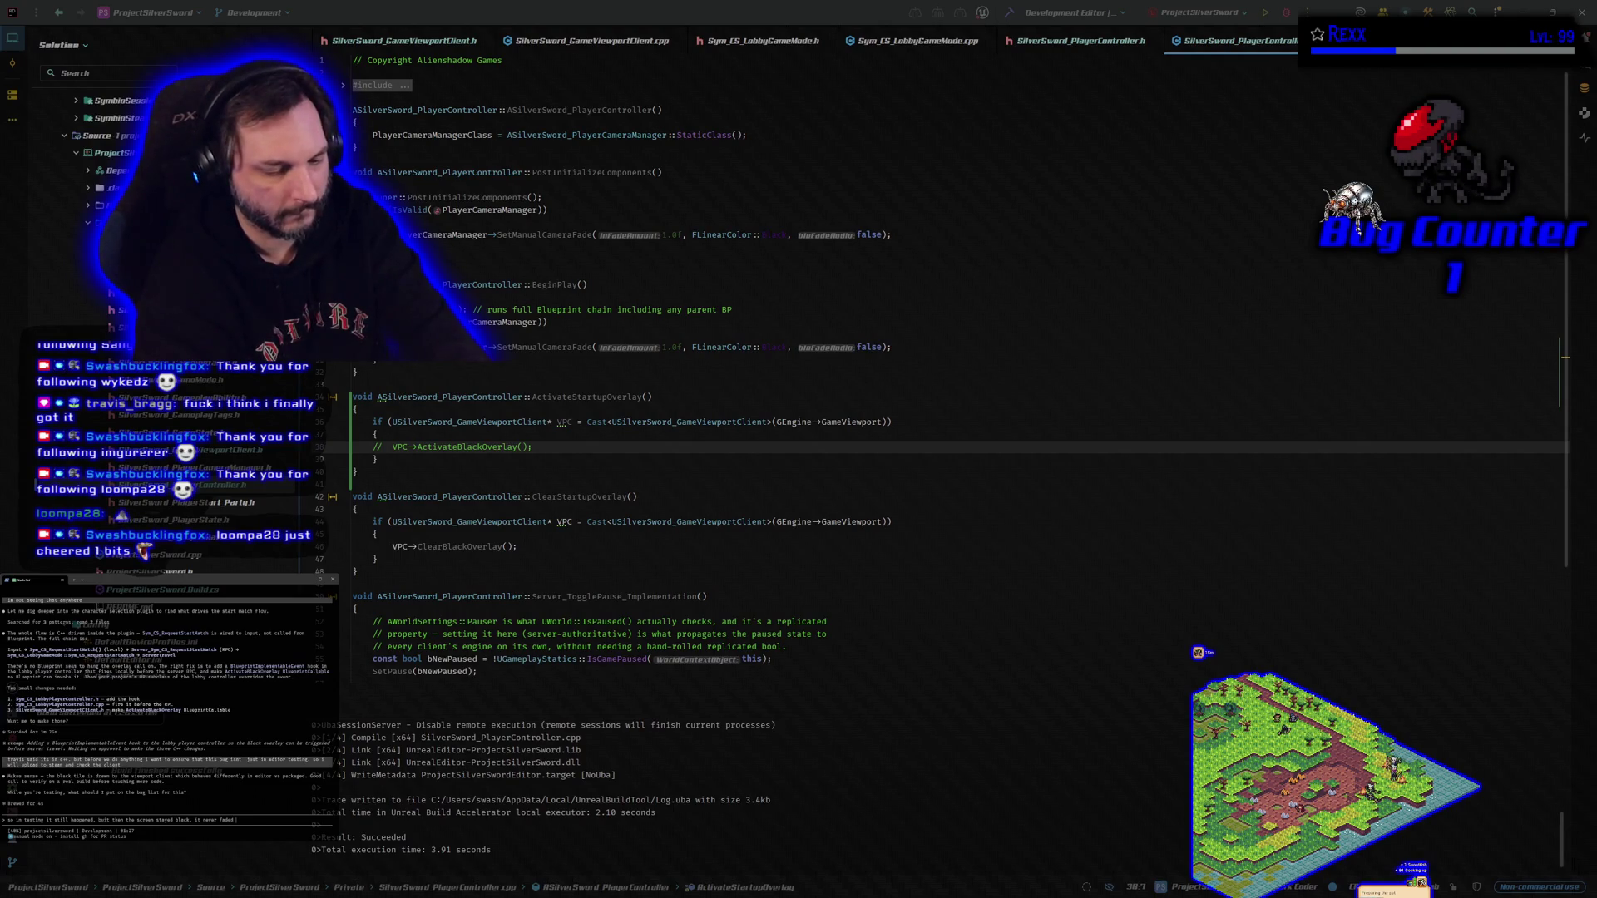
text( from )
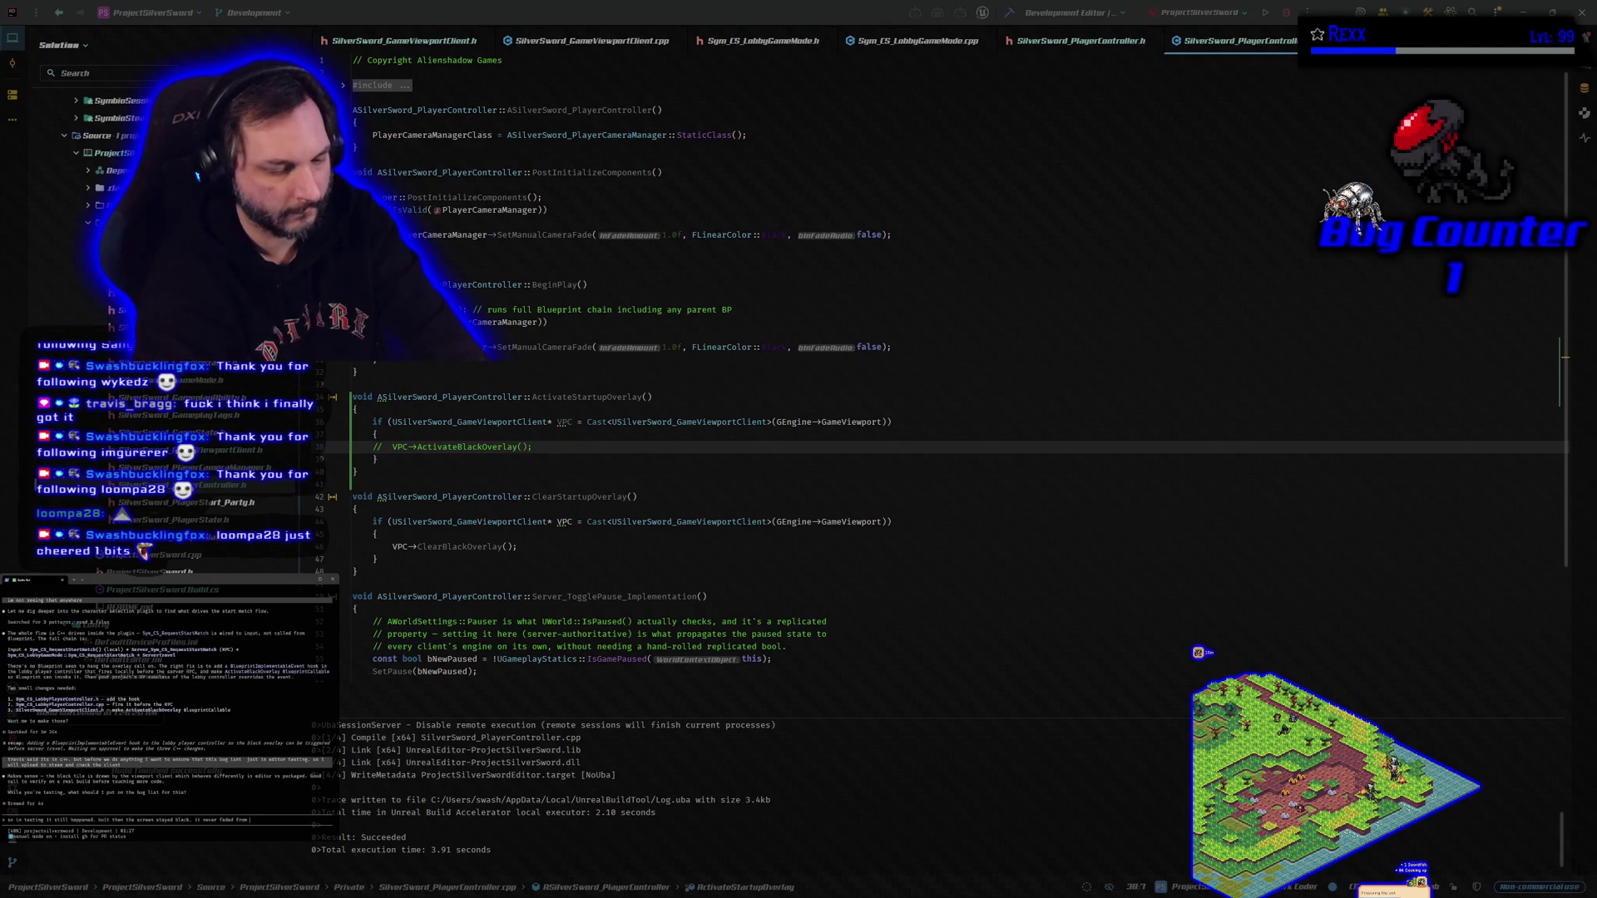
text(black.)
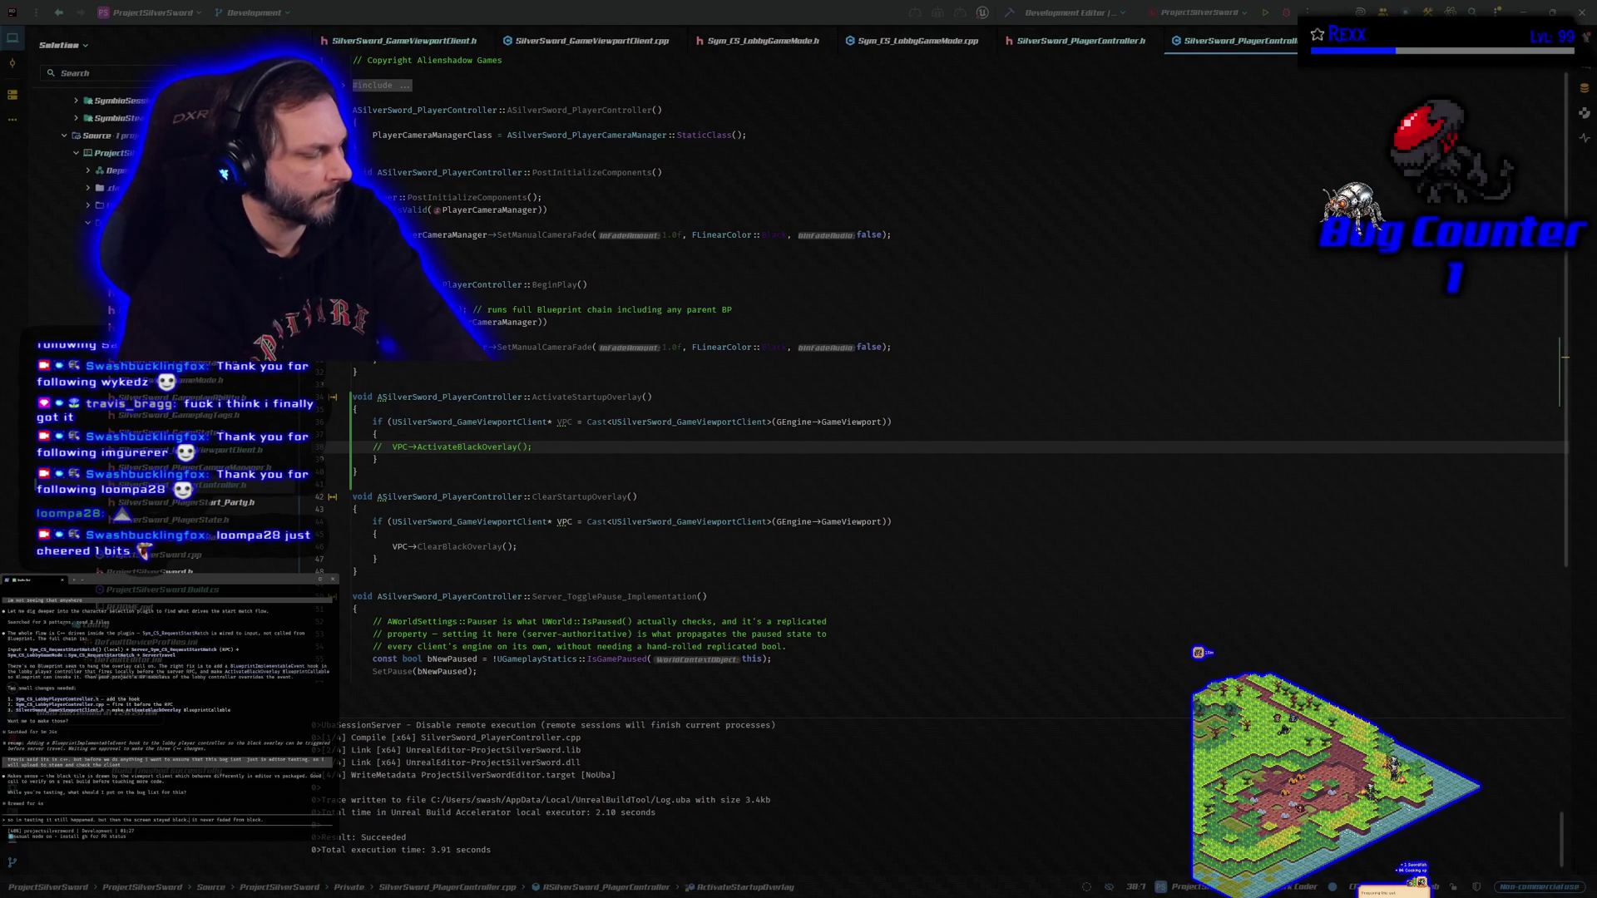
text(in editor it )
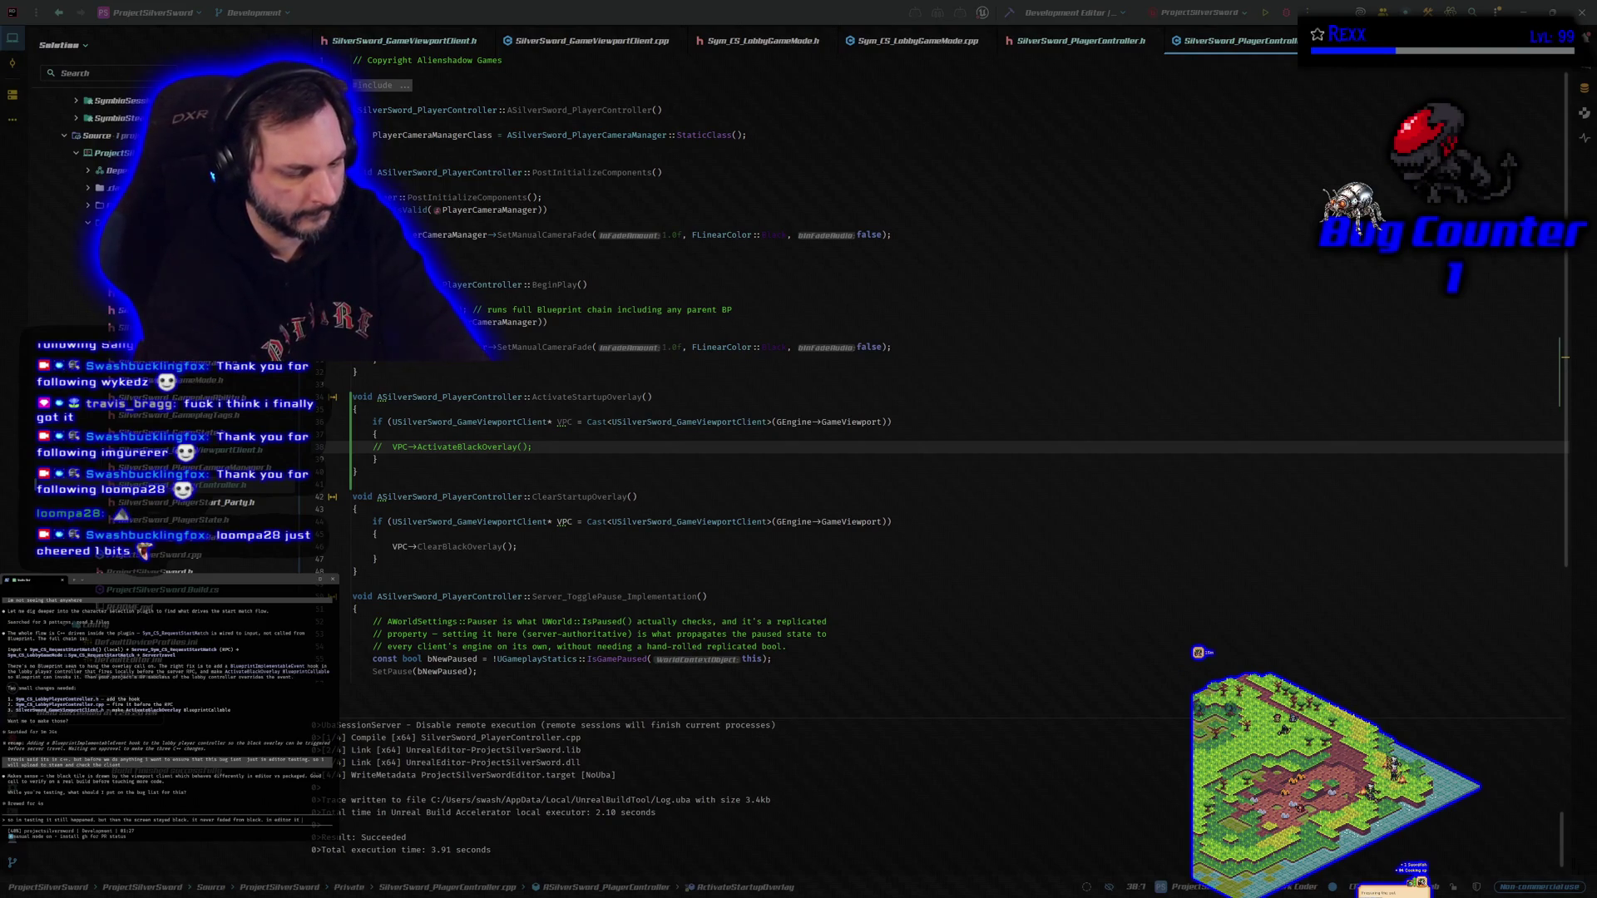
text(faded from bla)
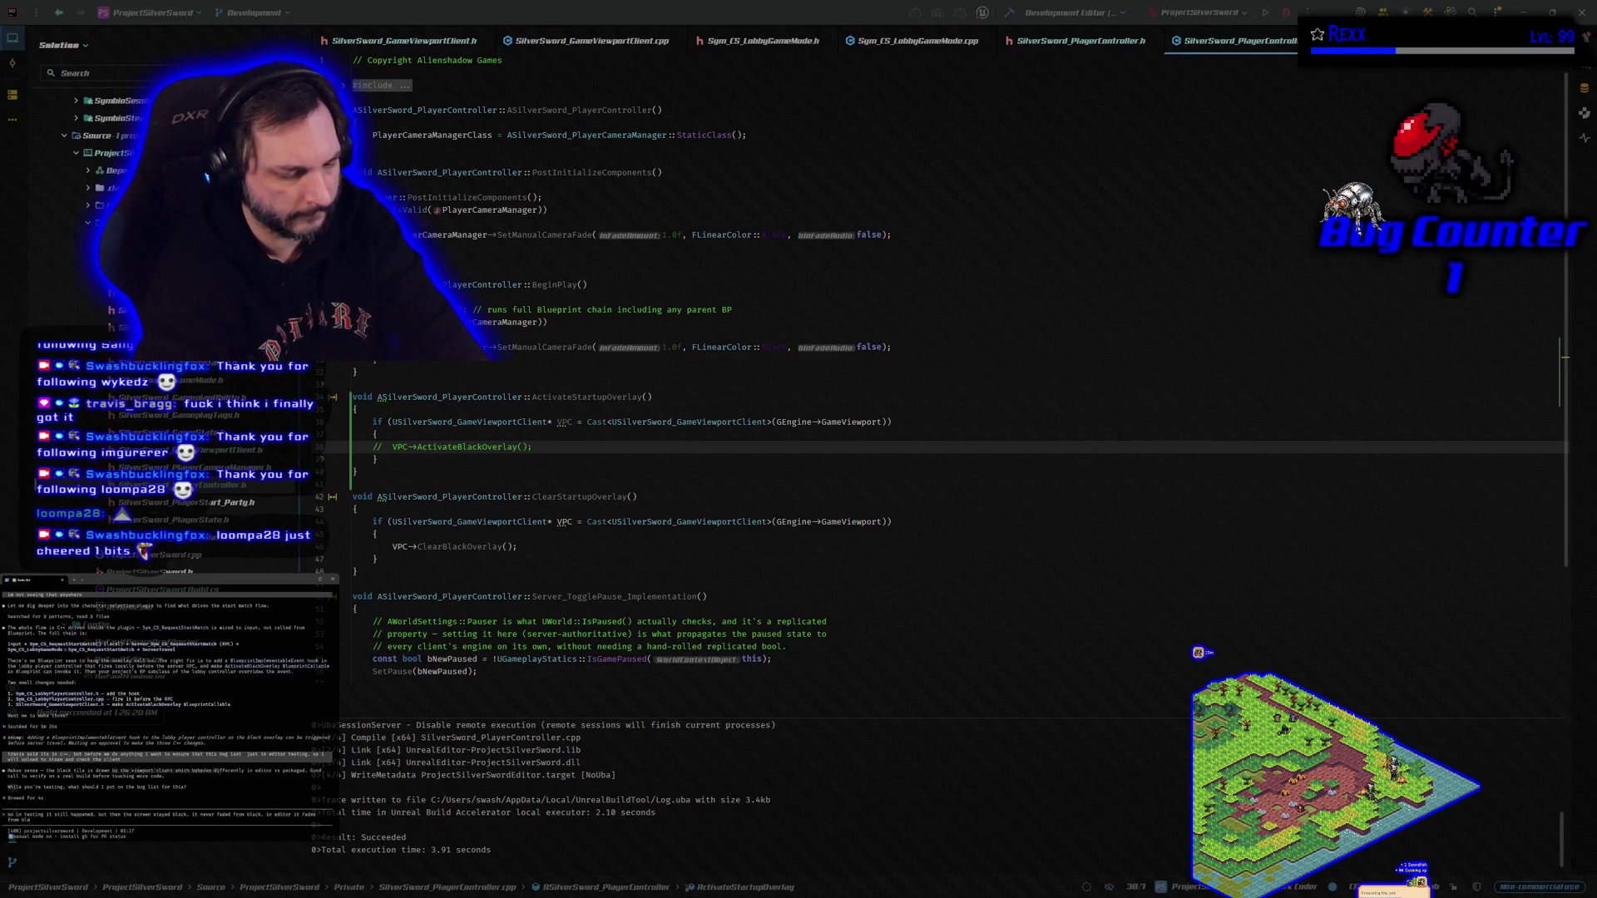
text(ck.)
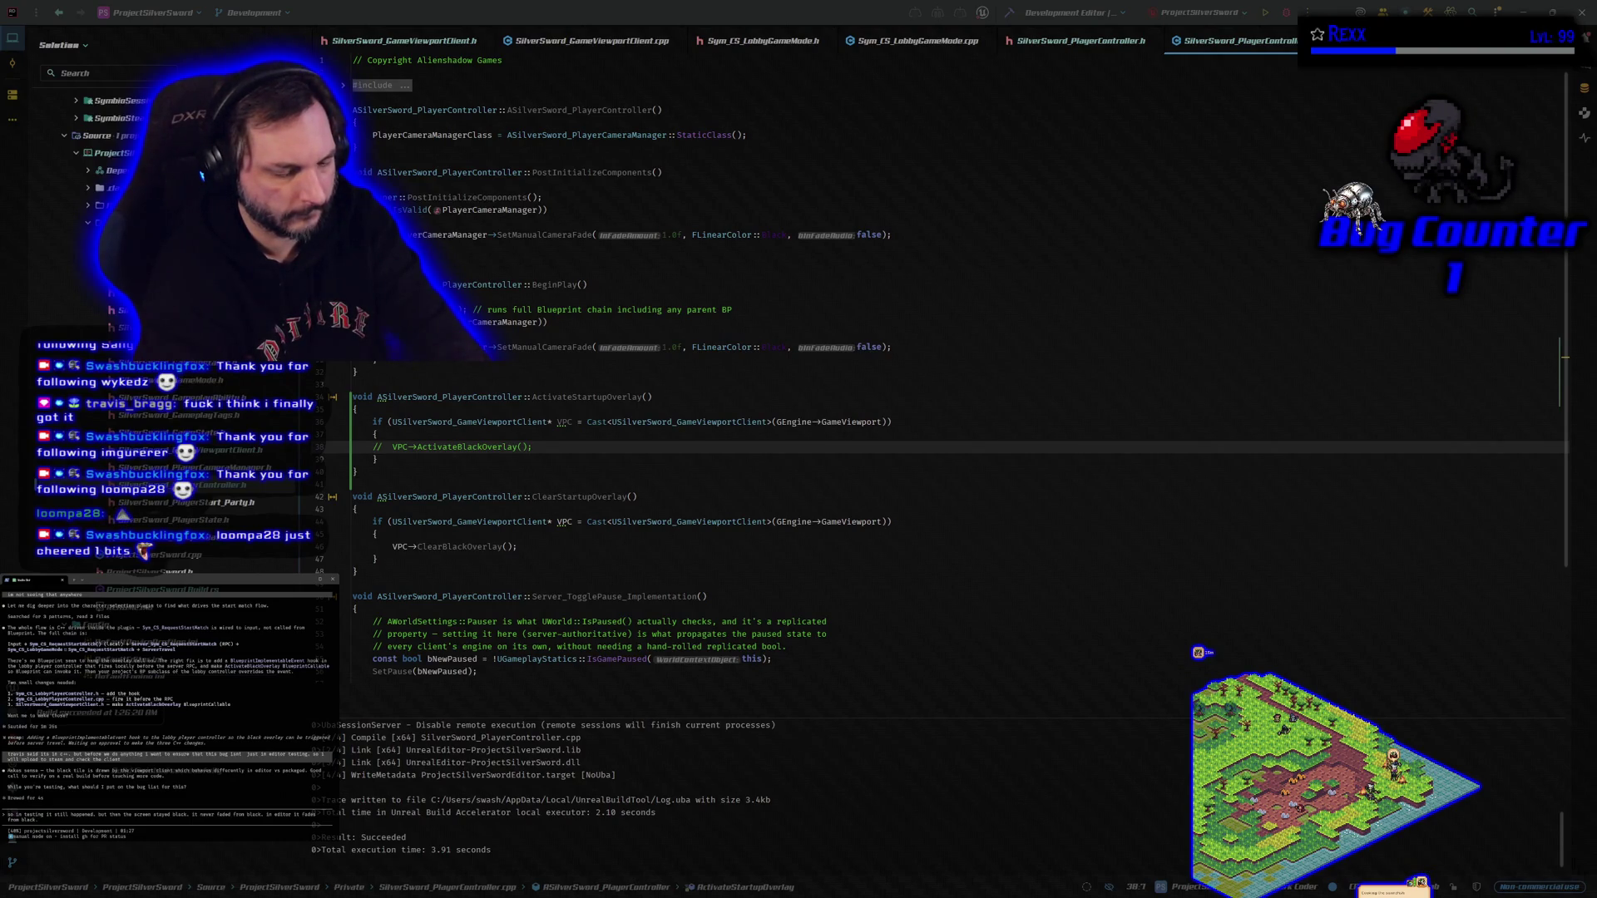
text( I never s)
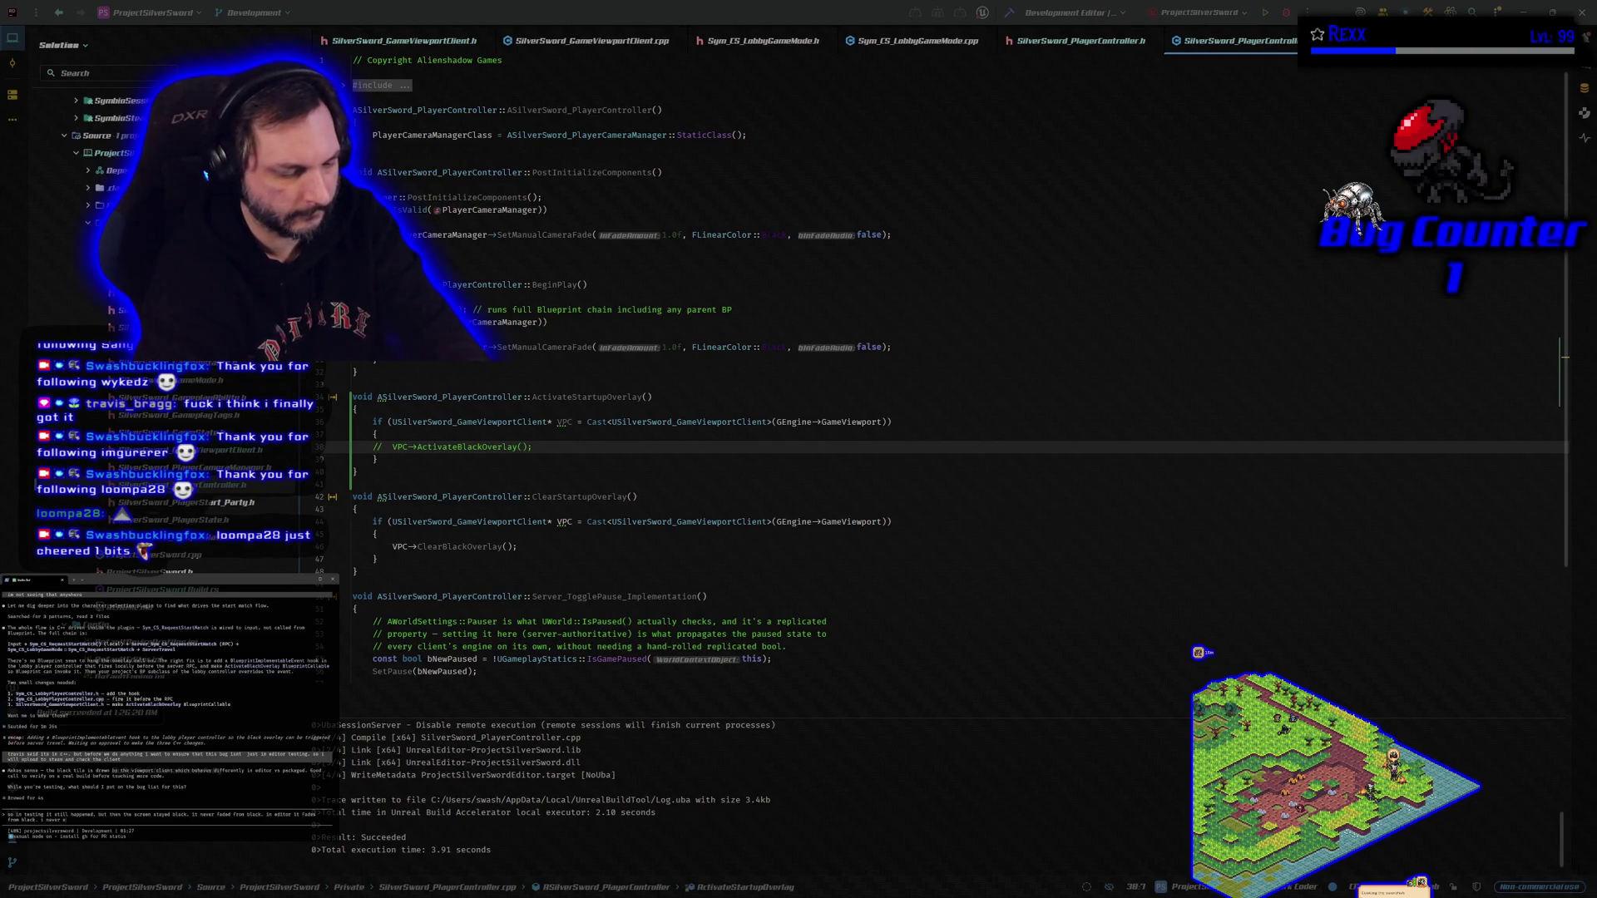
text(dded that call)
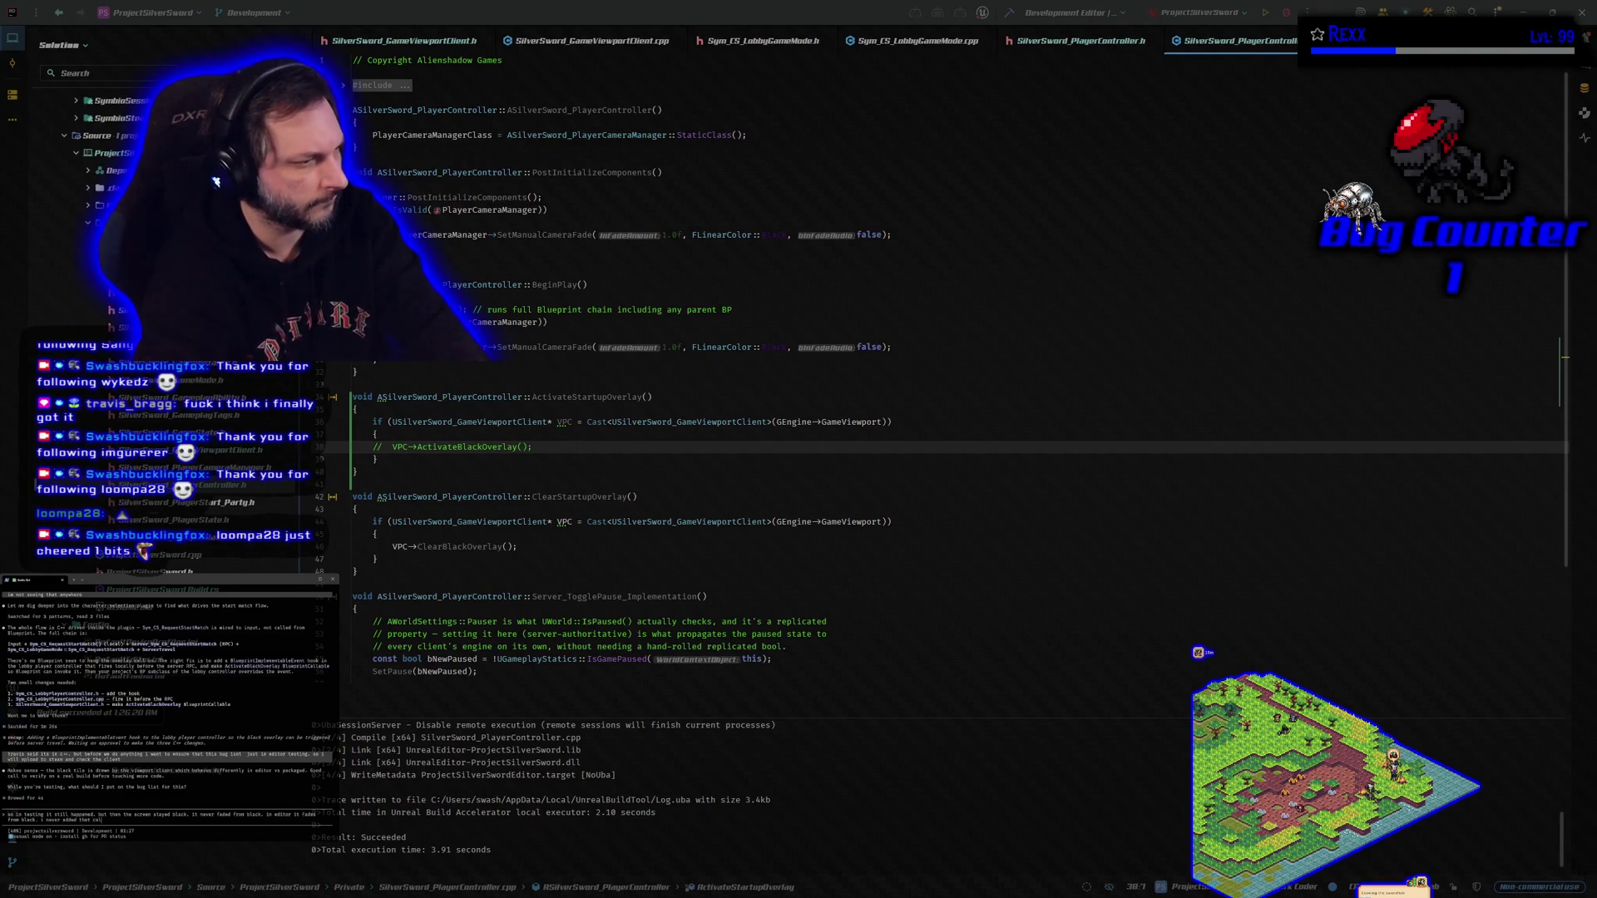
text( you mentioned)
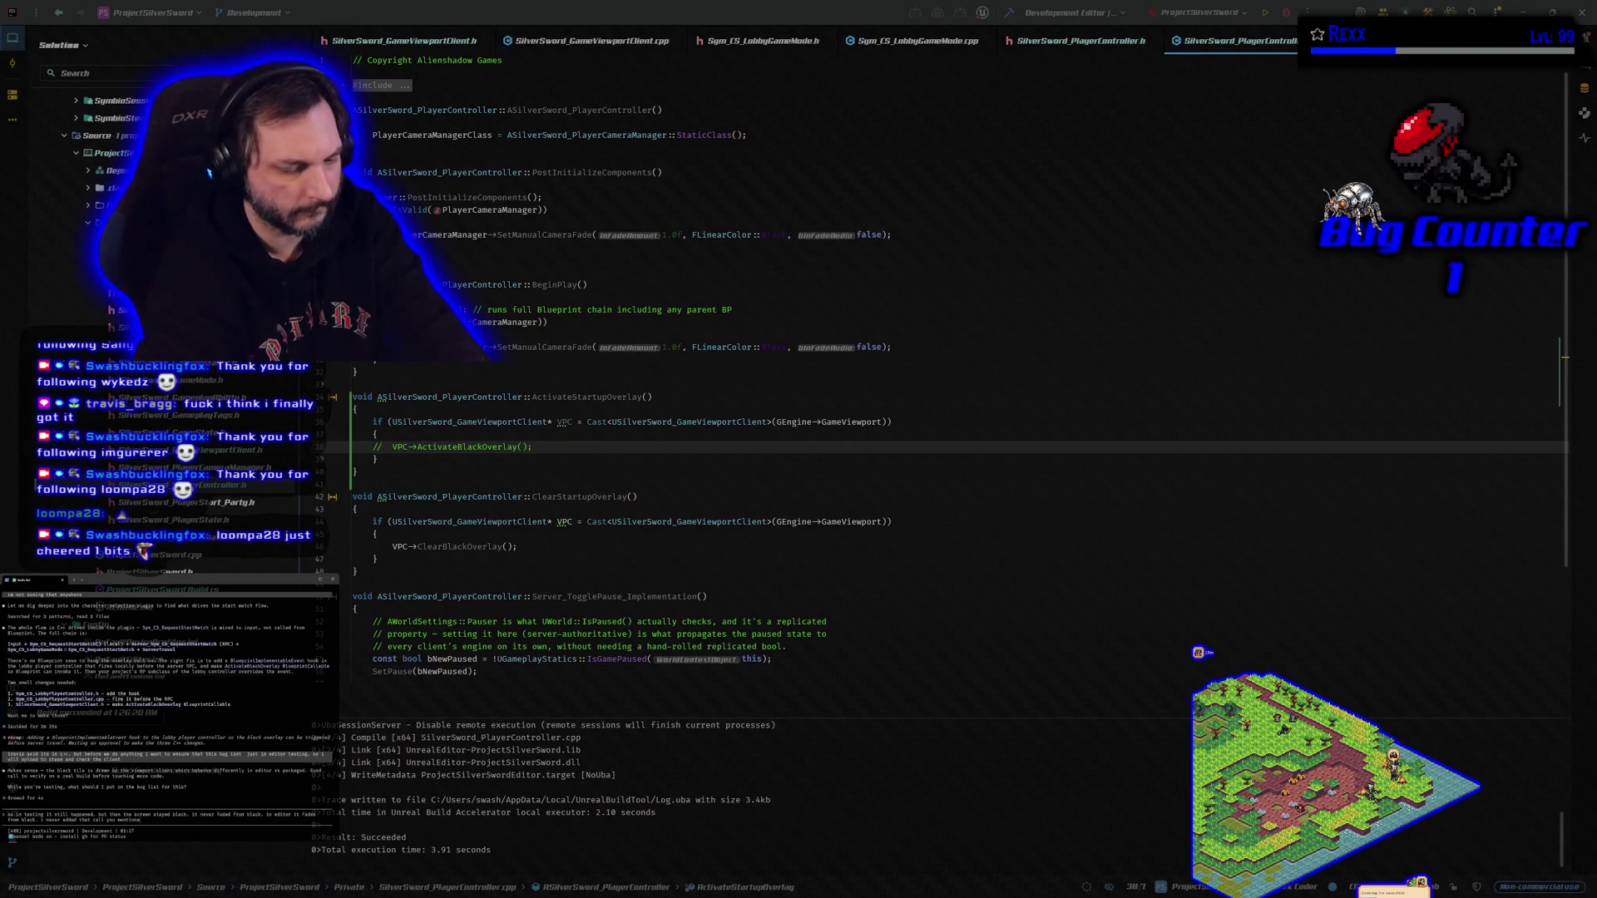
text( because i cou)
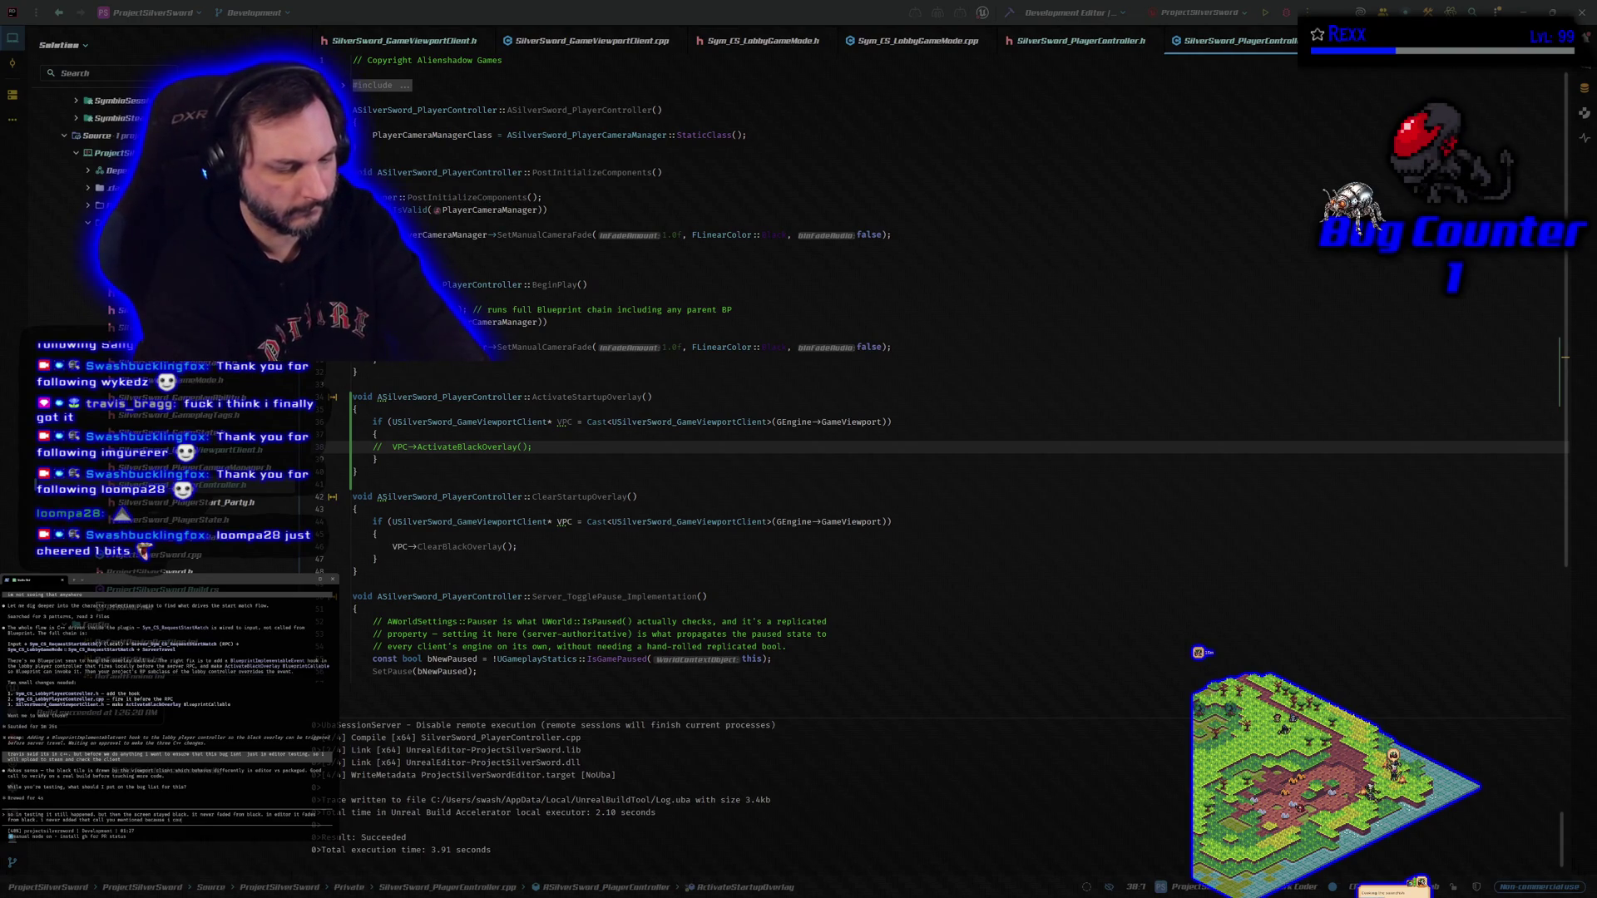
text(ldnt find a pla)
text(ce to)
Send the black-screen report to the assistant and switch to GitHub Desktop.
key(Return)
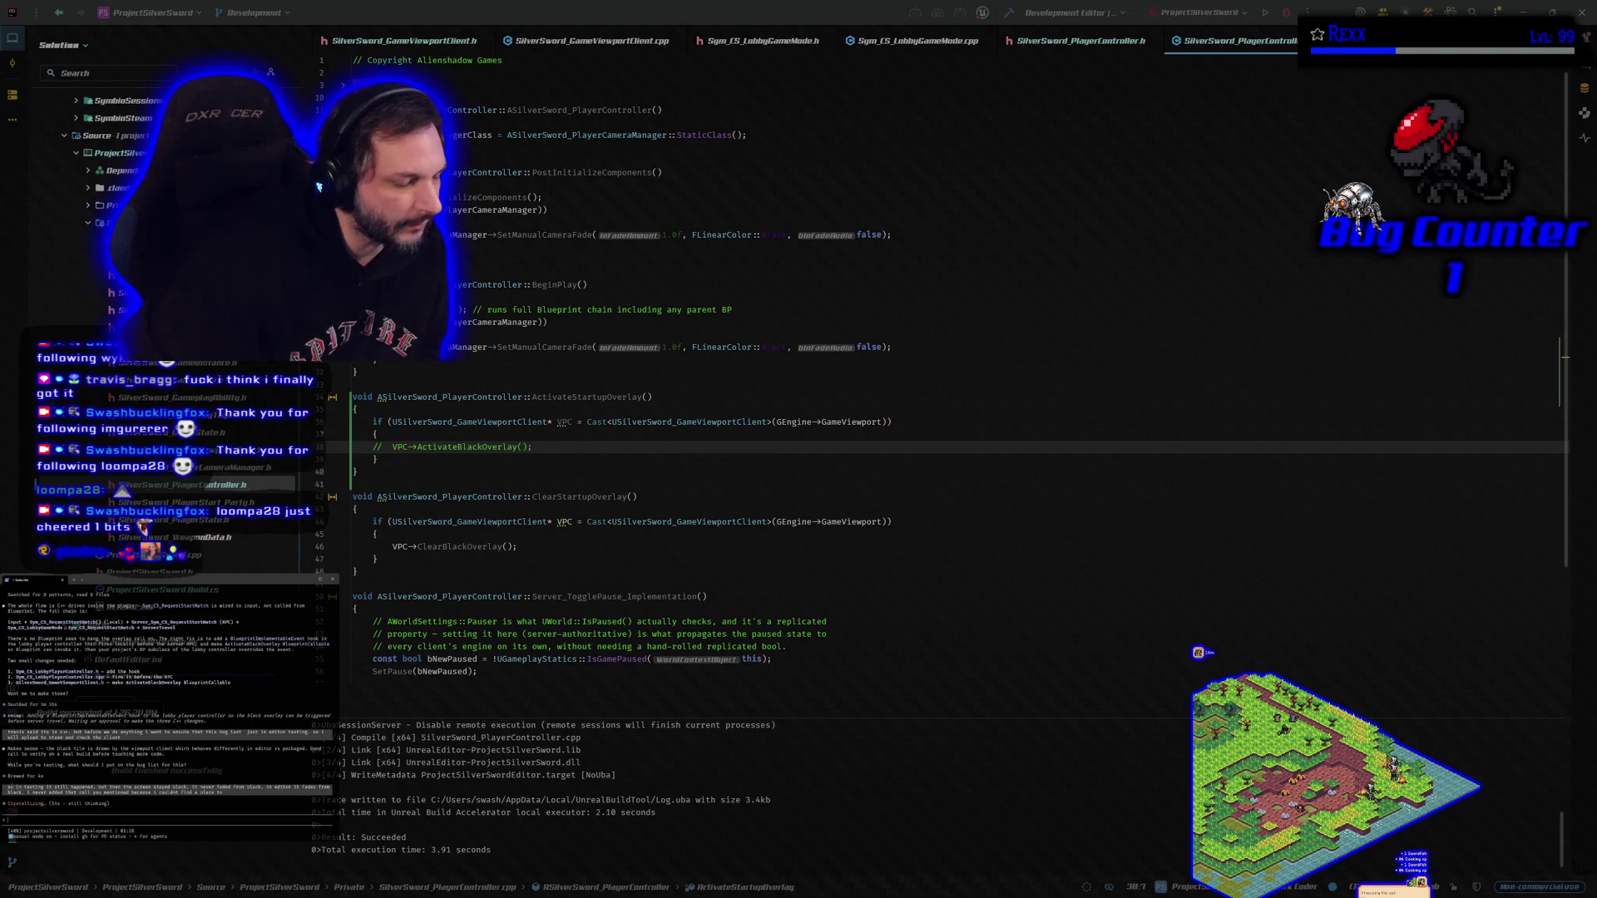
key(alt+Tab)
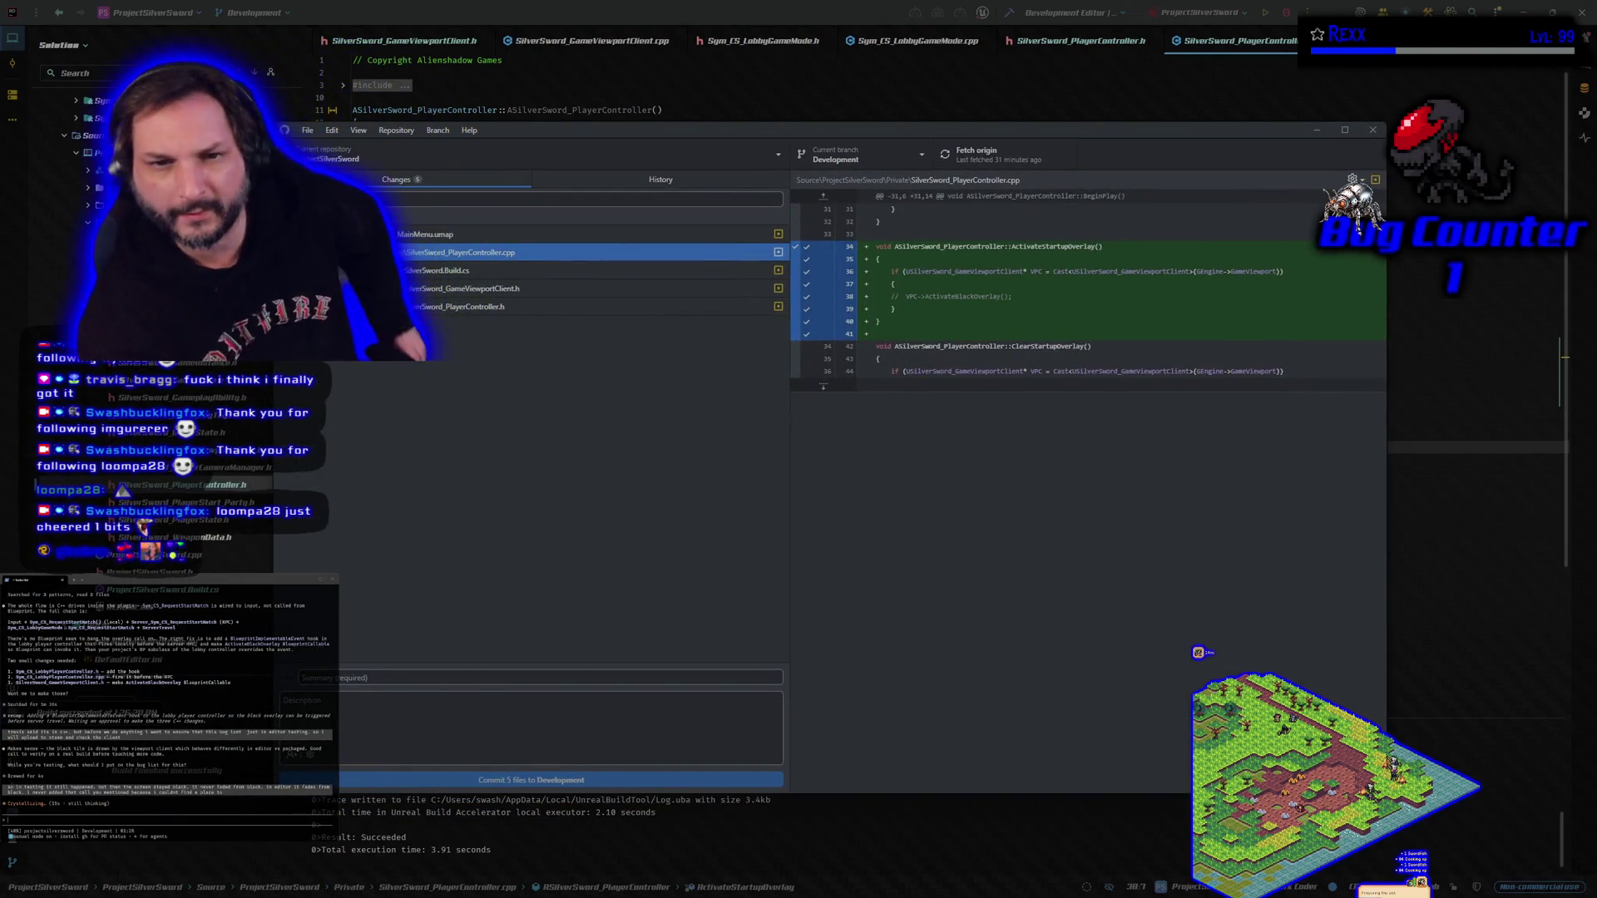
Check the Build.cs and PlayerController.h diffs and the latest commit, then return to Changes.
click(429, 271)
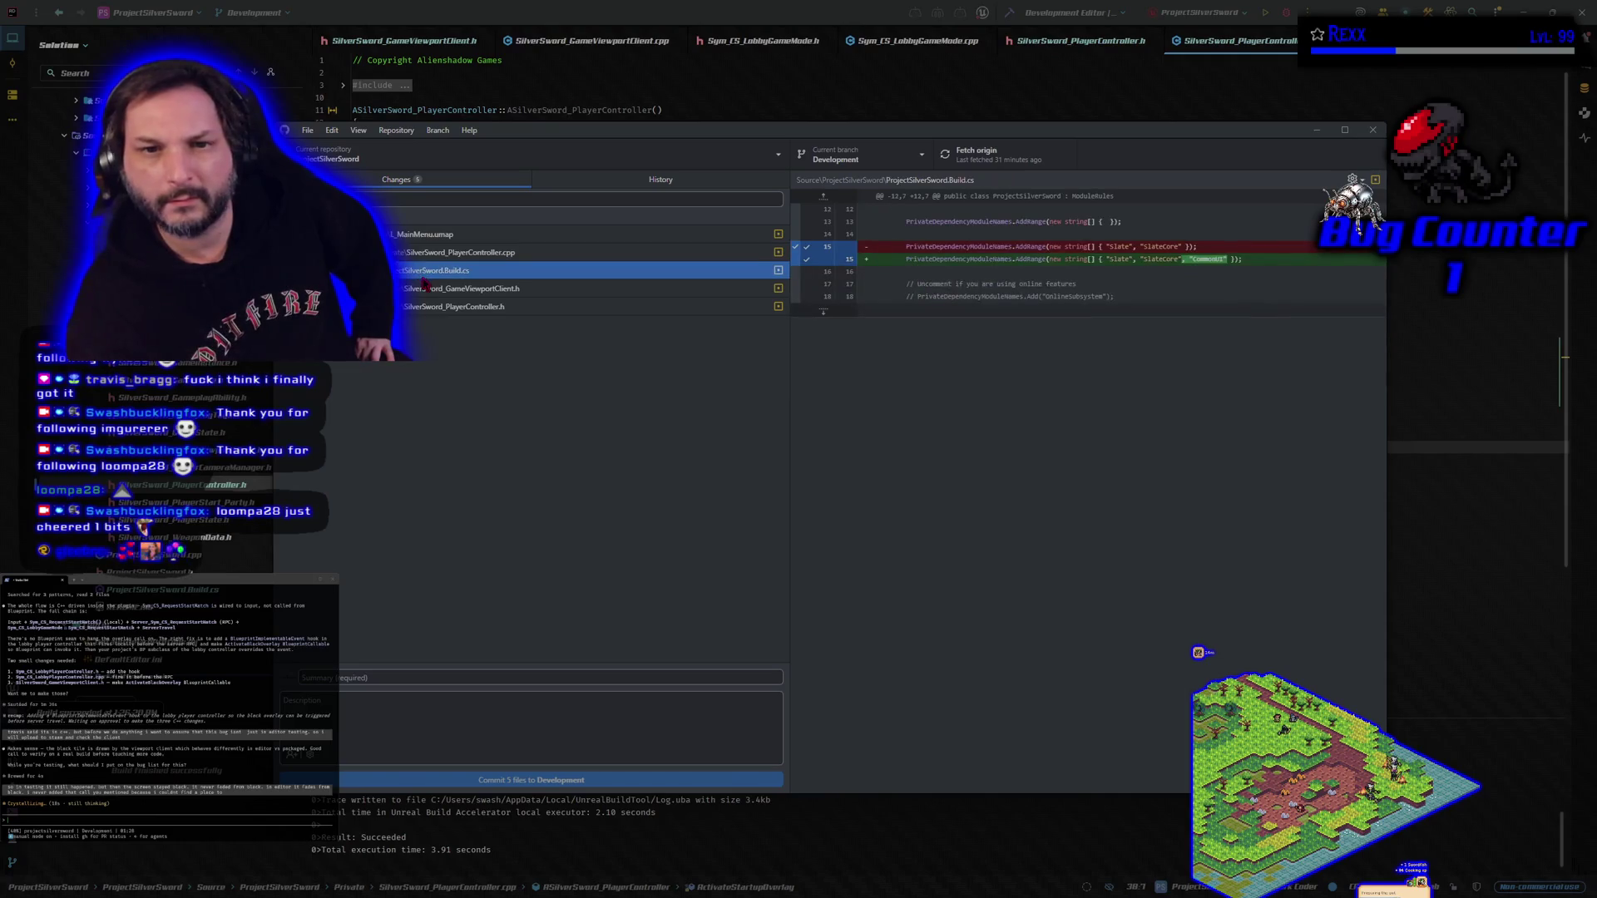
click(428, 291)
click(424, 307)
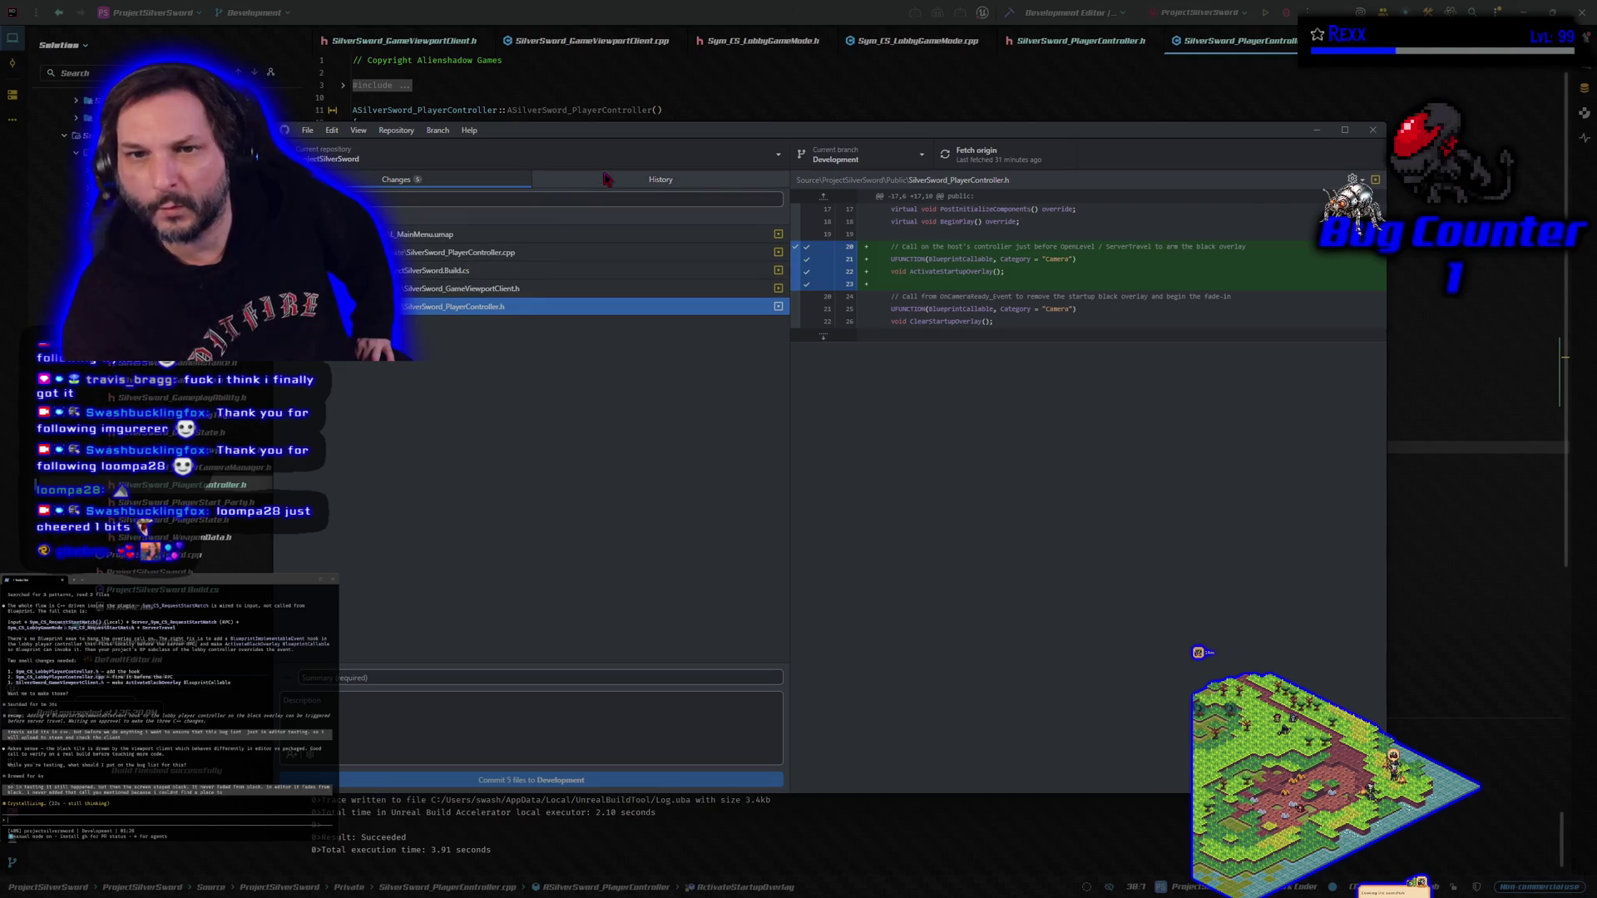
click(661, 179)
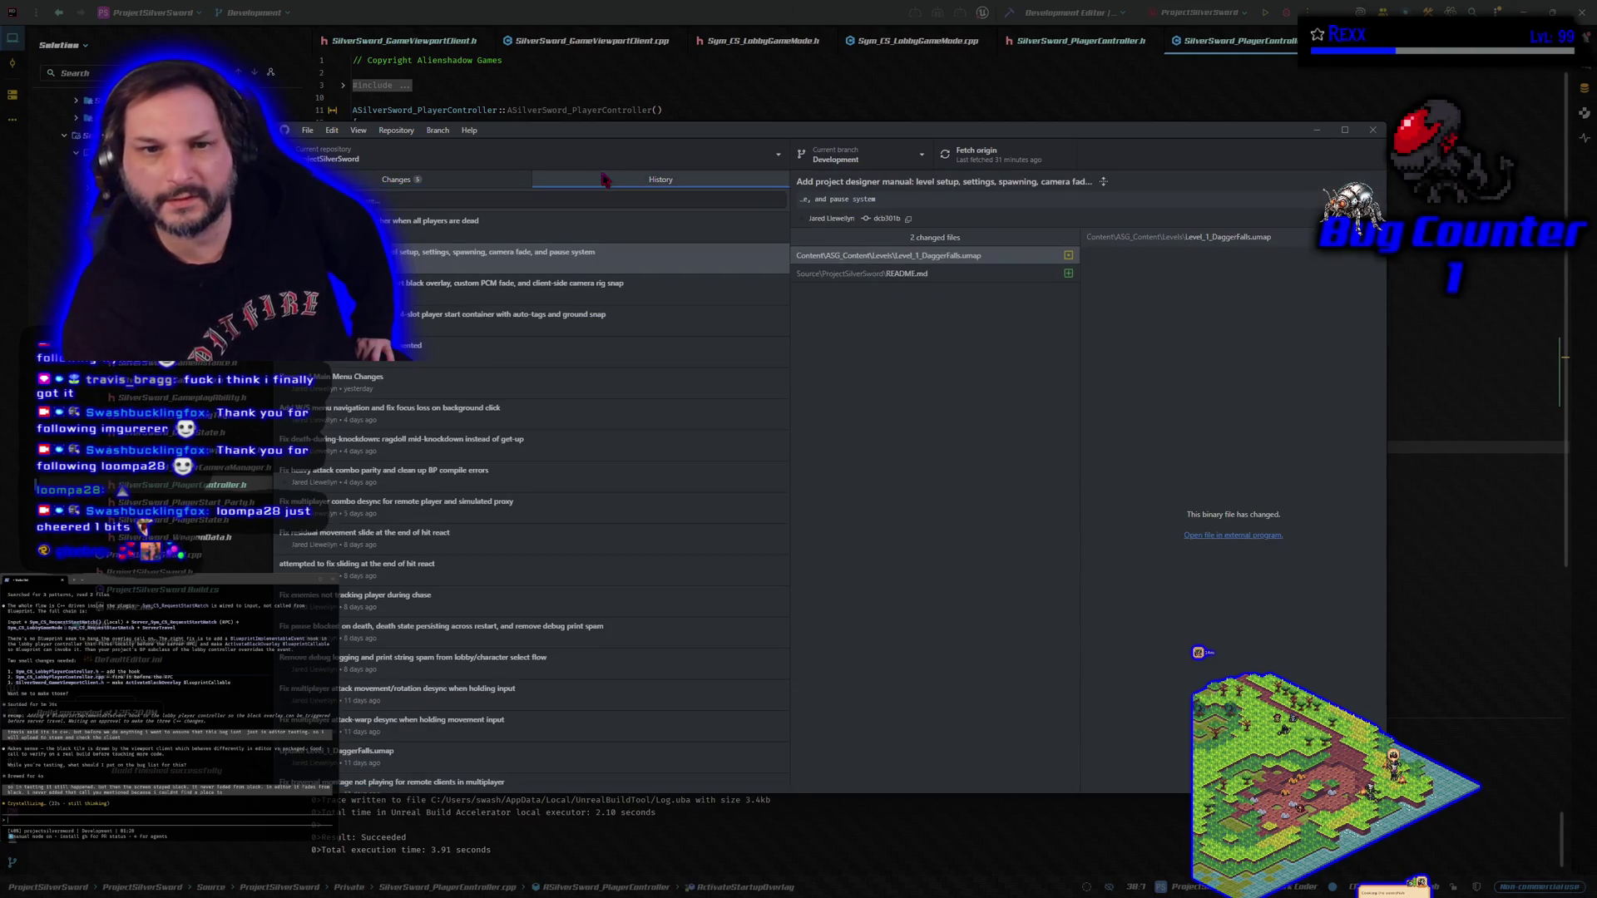
click(494, 232)
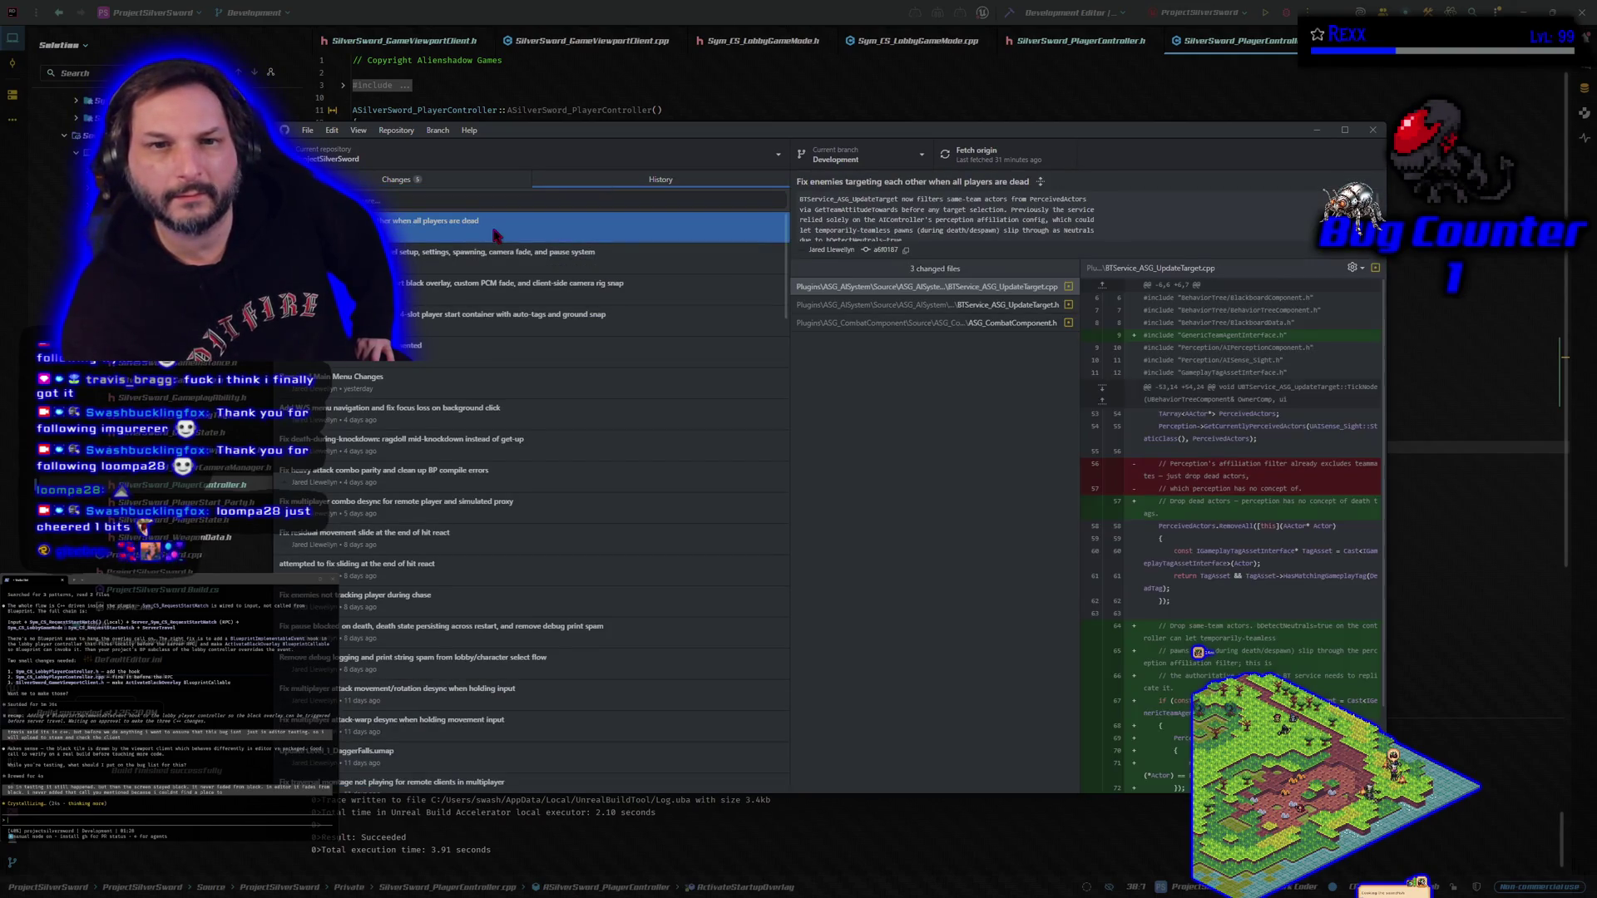
click(449, 183)
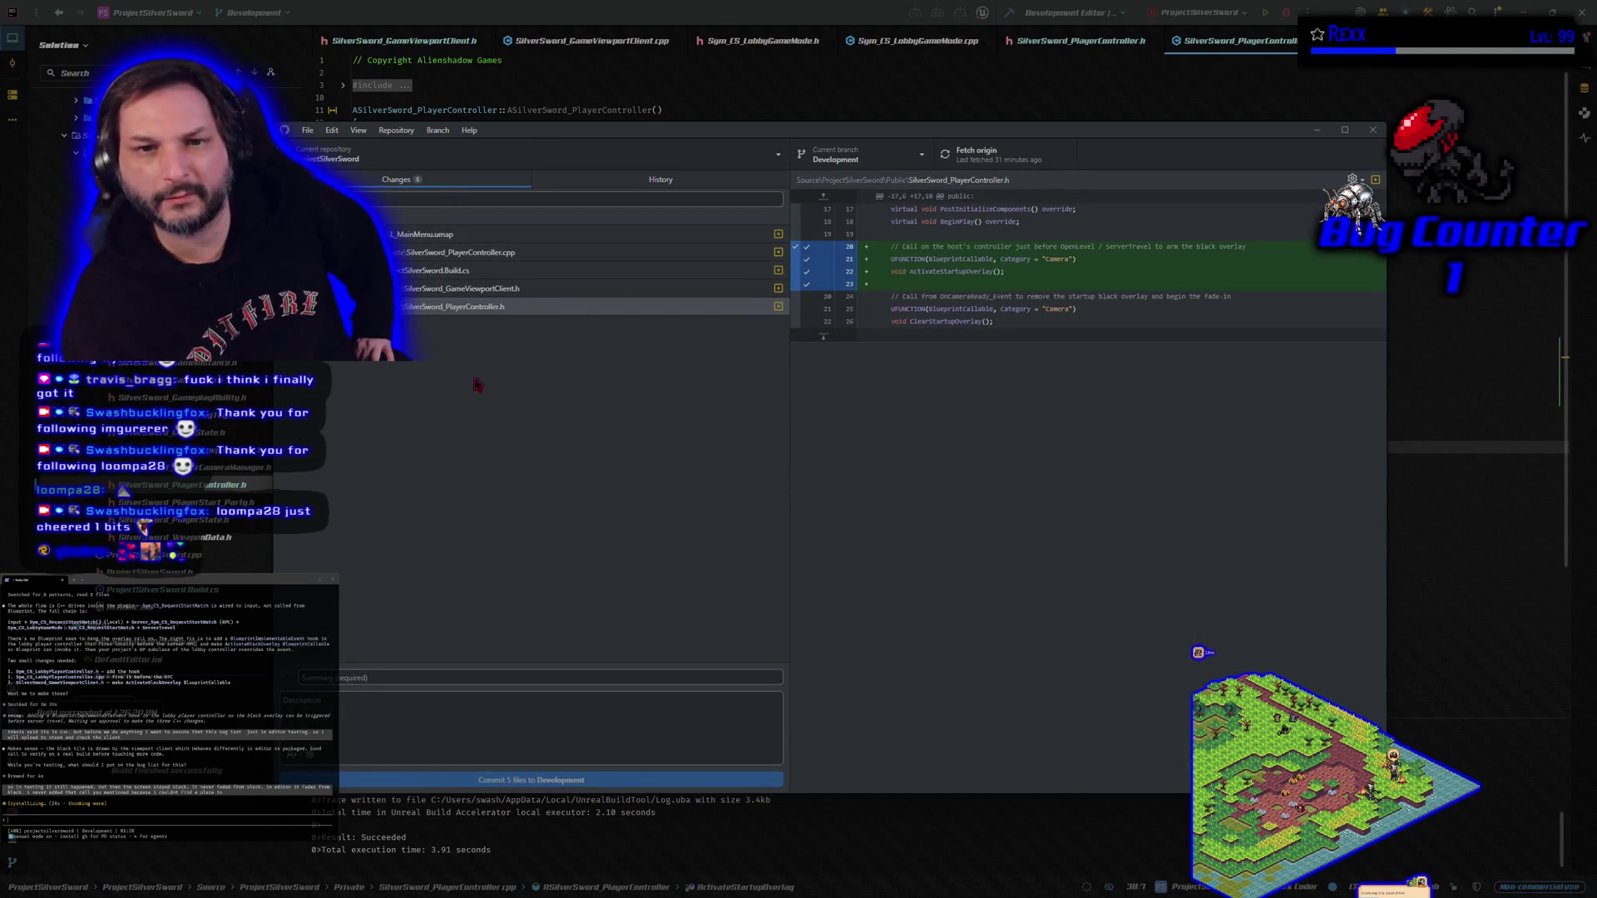